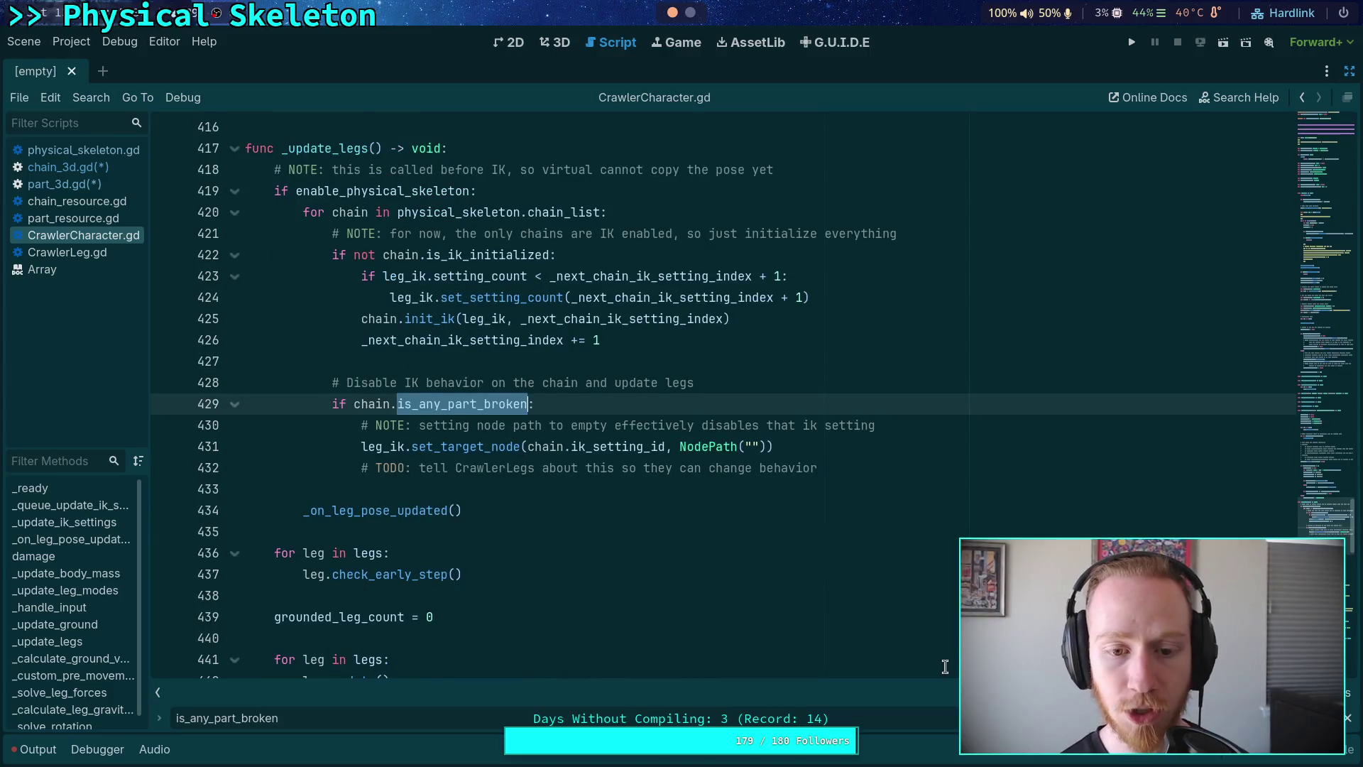
Step: Step through physical_skeleton.gd and chain_3d.gd to view part_3d.gd's broken and powered flags
left_click(87, 150)
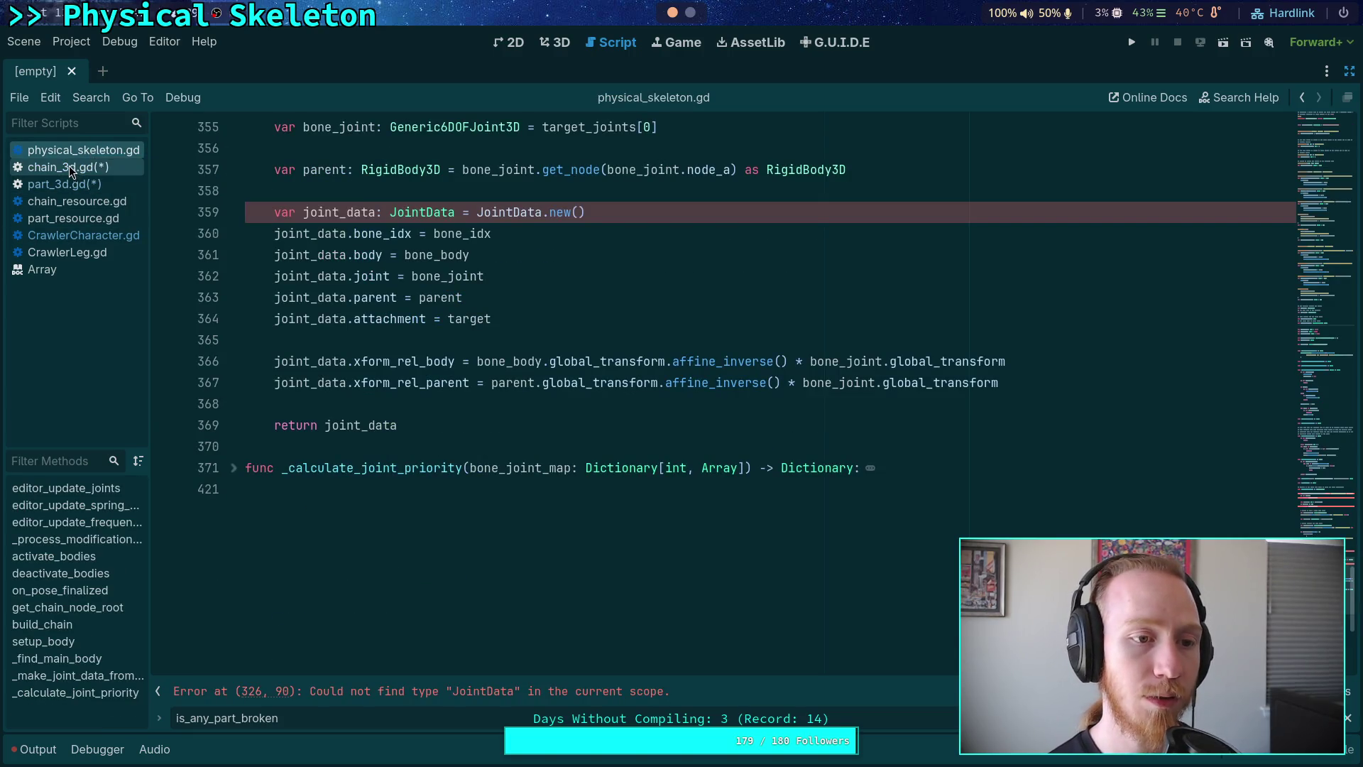
left_click(83, 235)
left_click(96, 168)
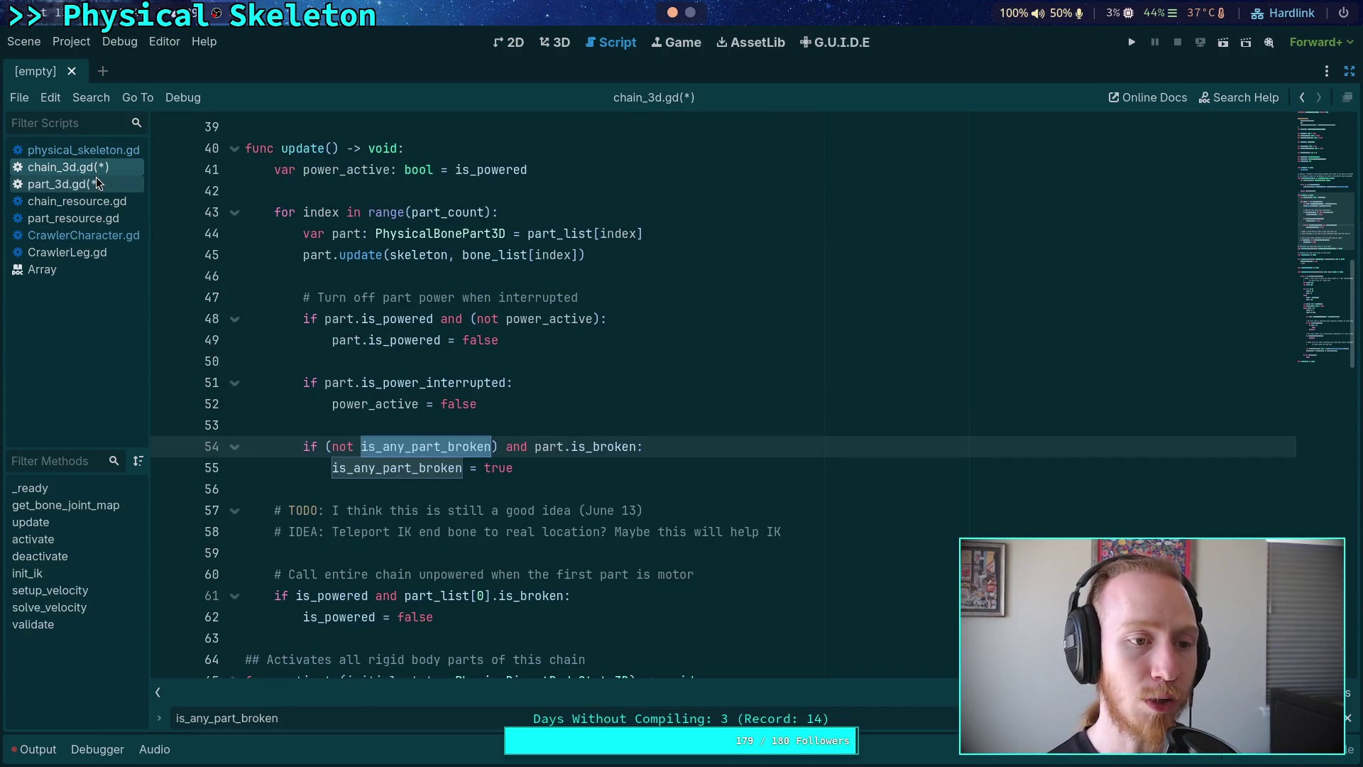
left_click(99, 185)
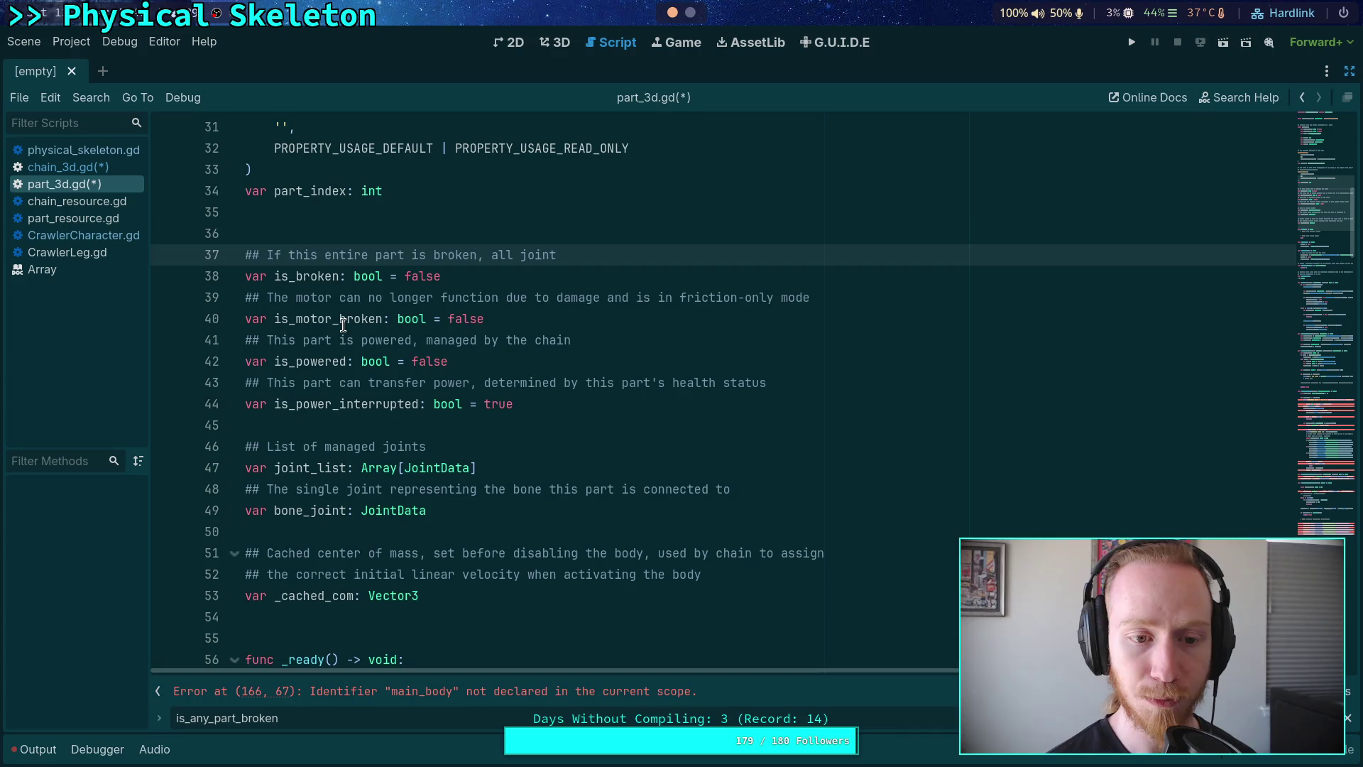
Step: Cut the is_broken comment and declaration (lines 37–38) out of part_3d.gd
left_click_drag(483, 276, 211, 252)
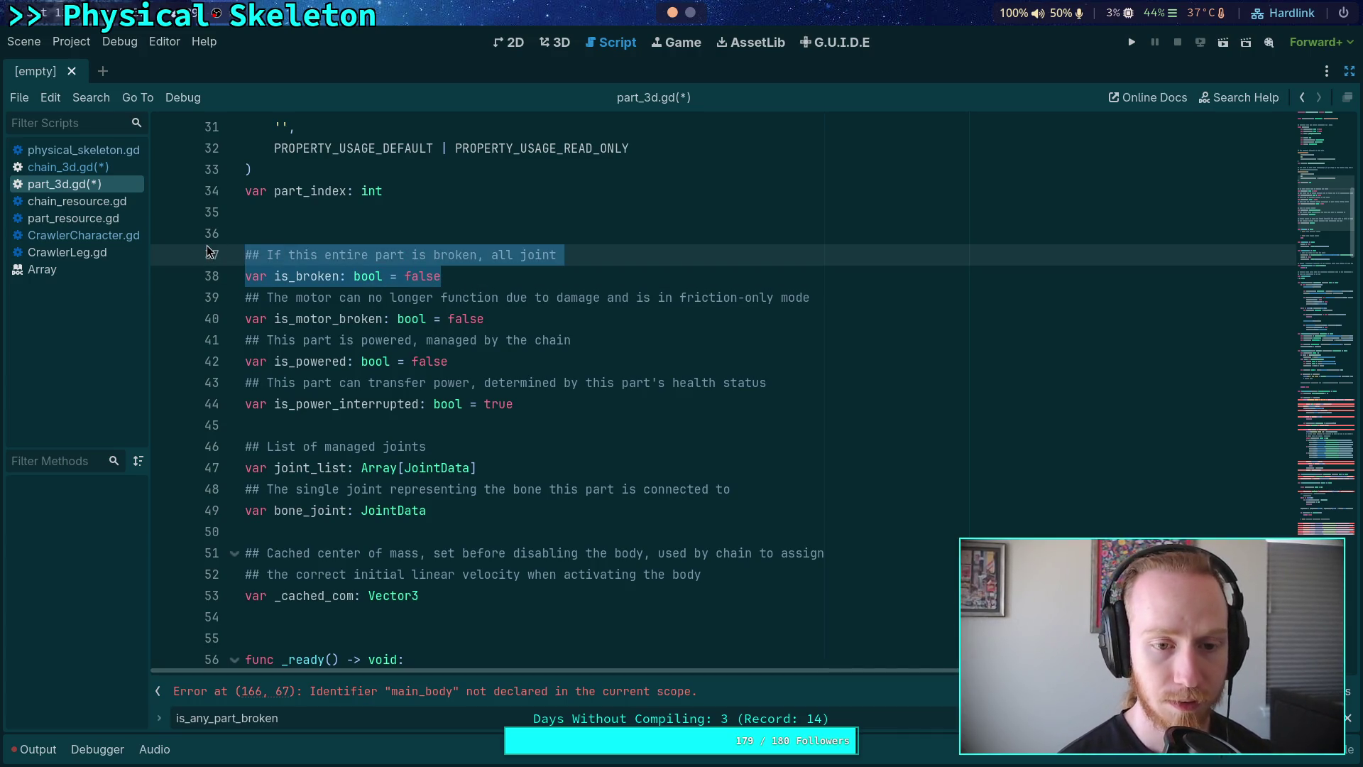
key("ctrl+x")
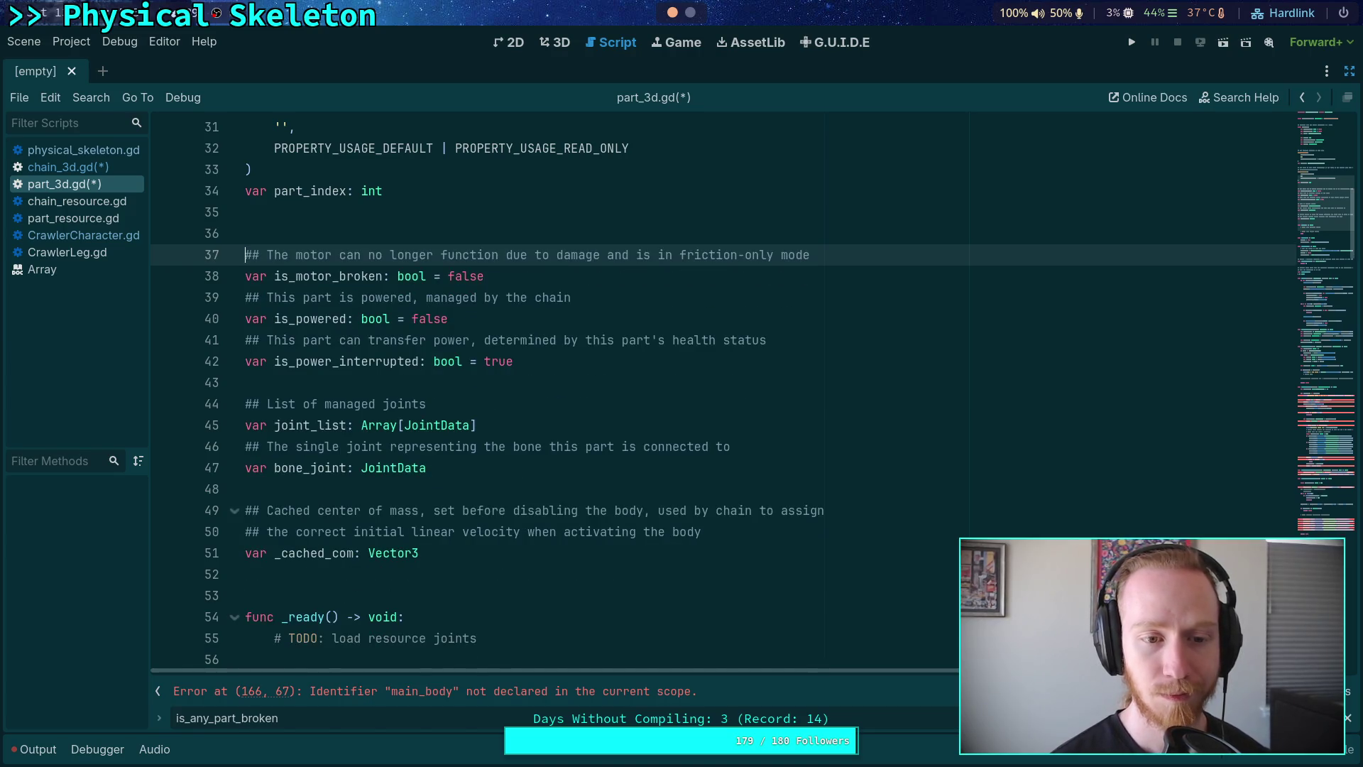
key("alt+Left")
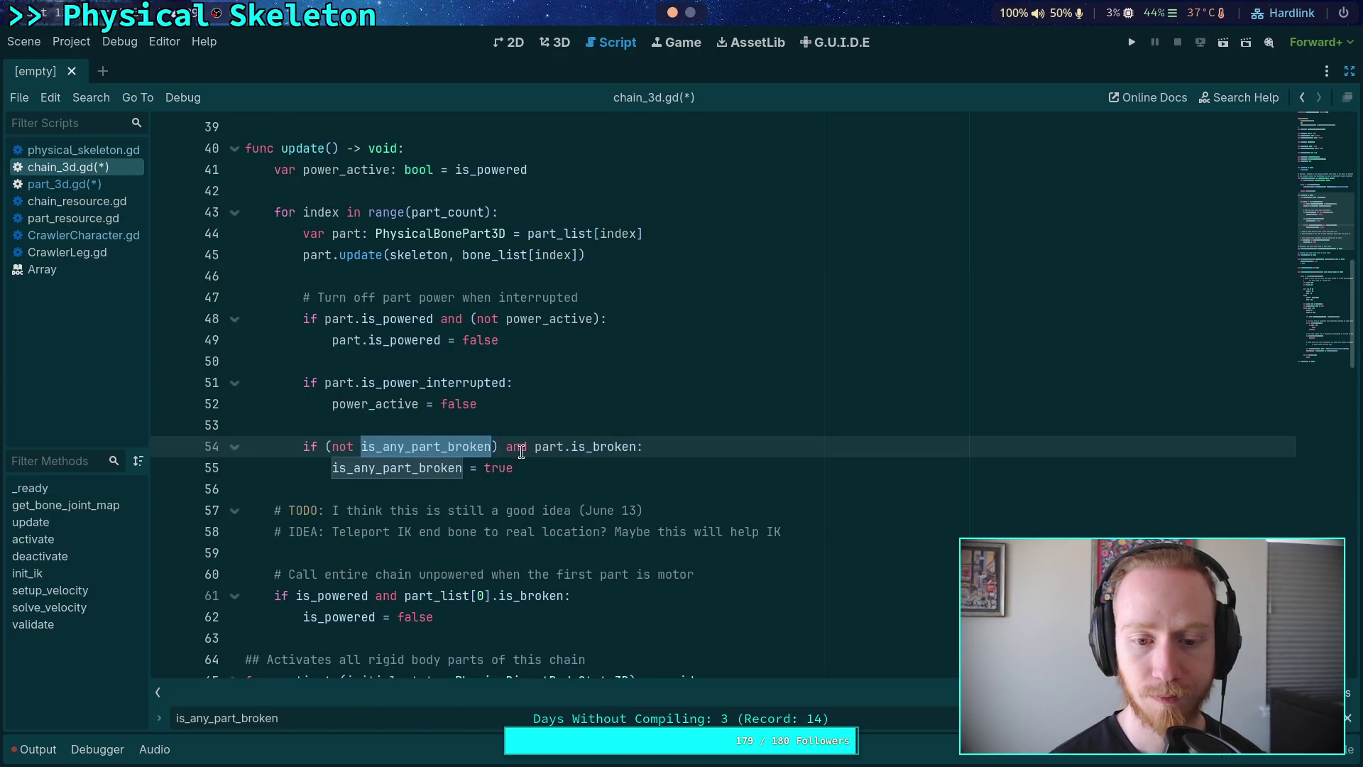
Step: Change part.is_broken on line 54 of chain_3d.gd to is_motor_broken
double_click(596, 444)
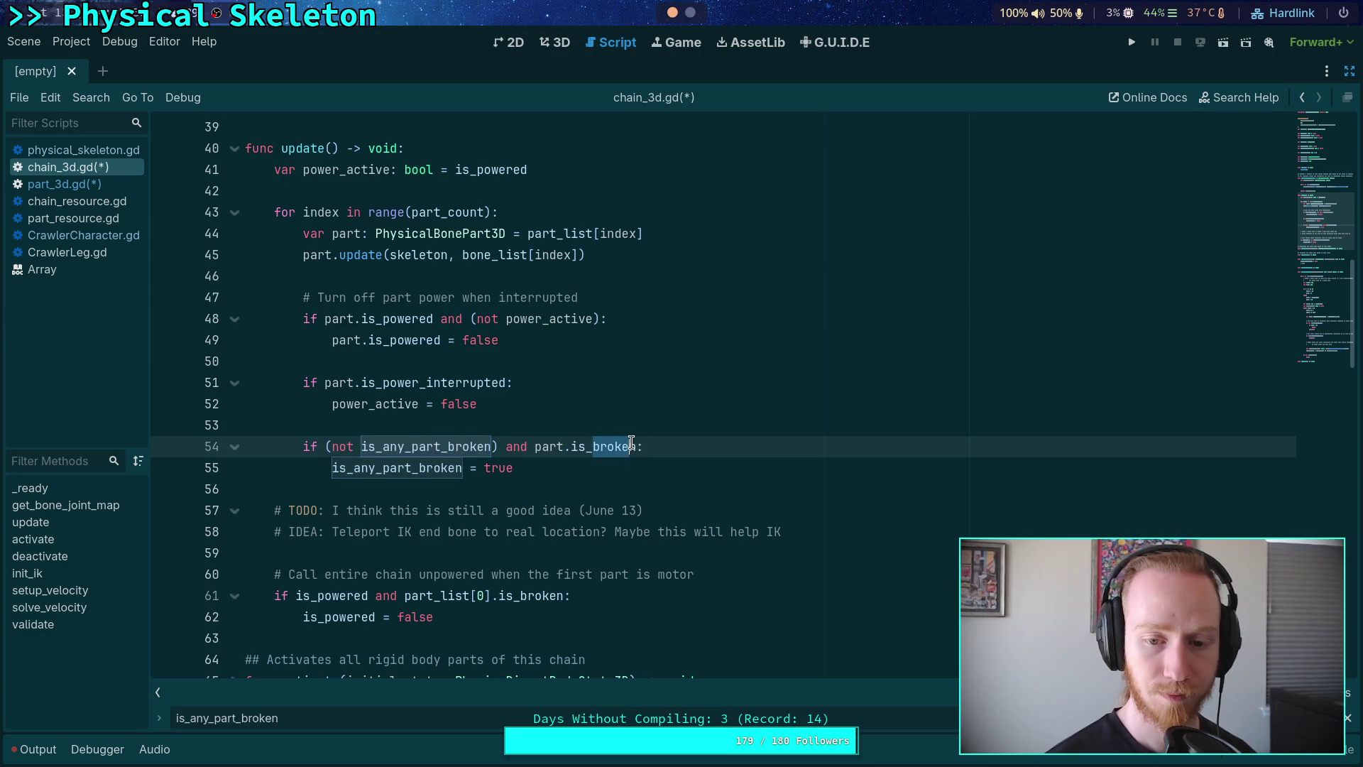
type("mot")
key("Return")
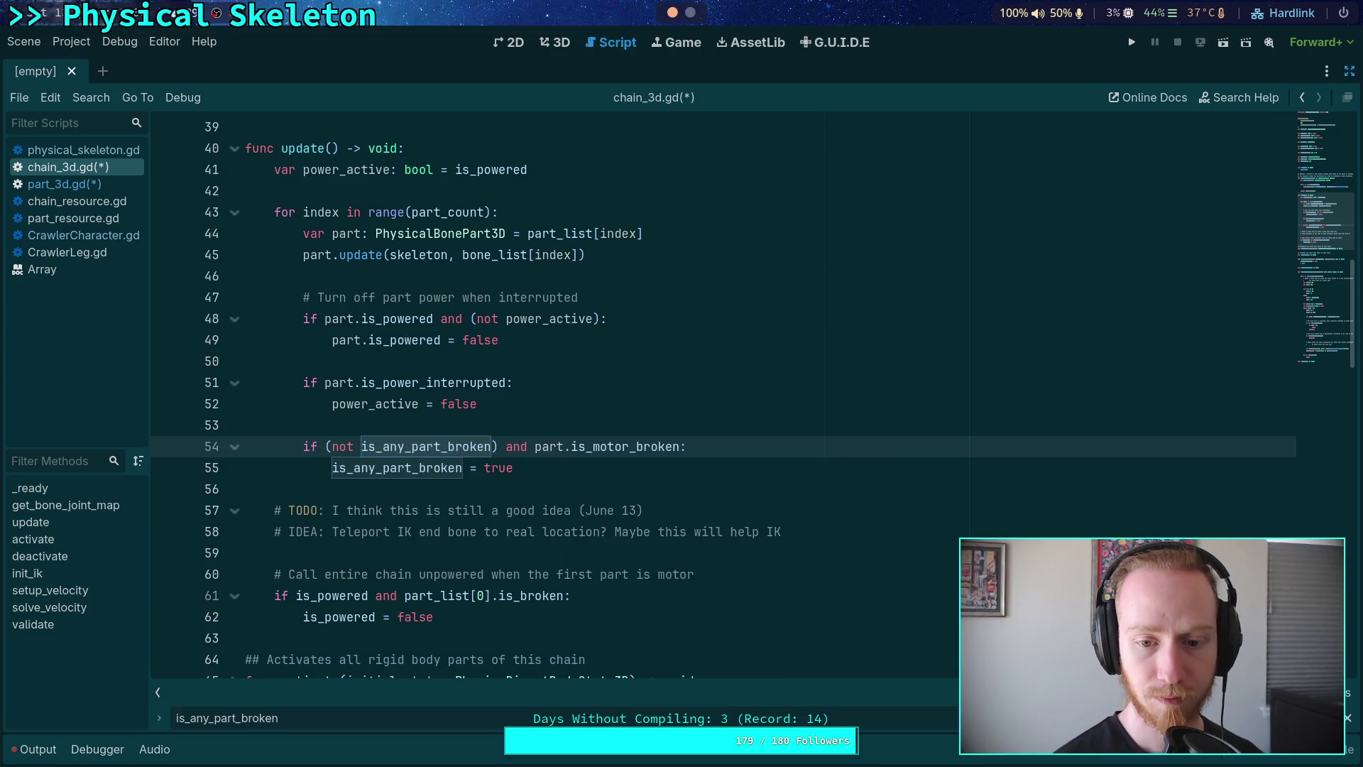
scroll(549, 456, "down", 1)
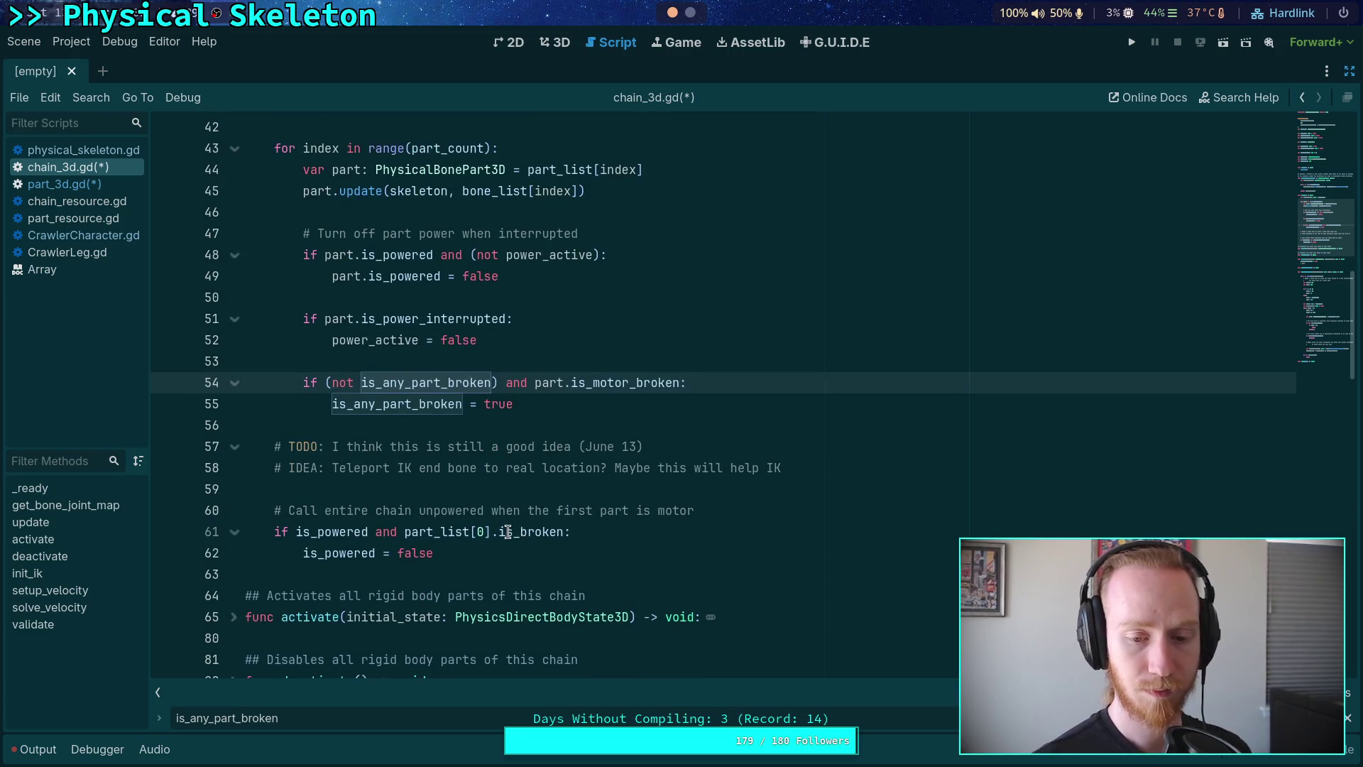
left_click_drag(521, 531, 562, 531)
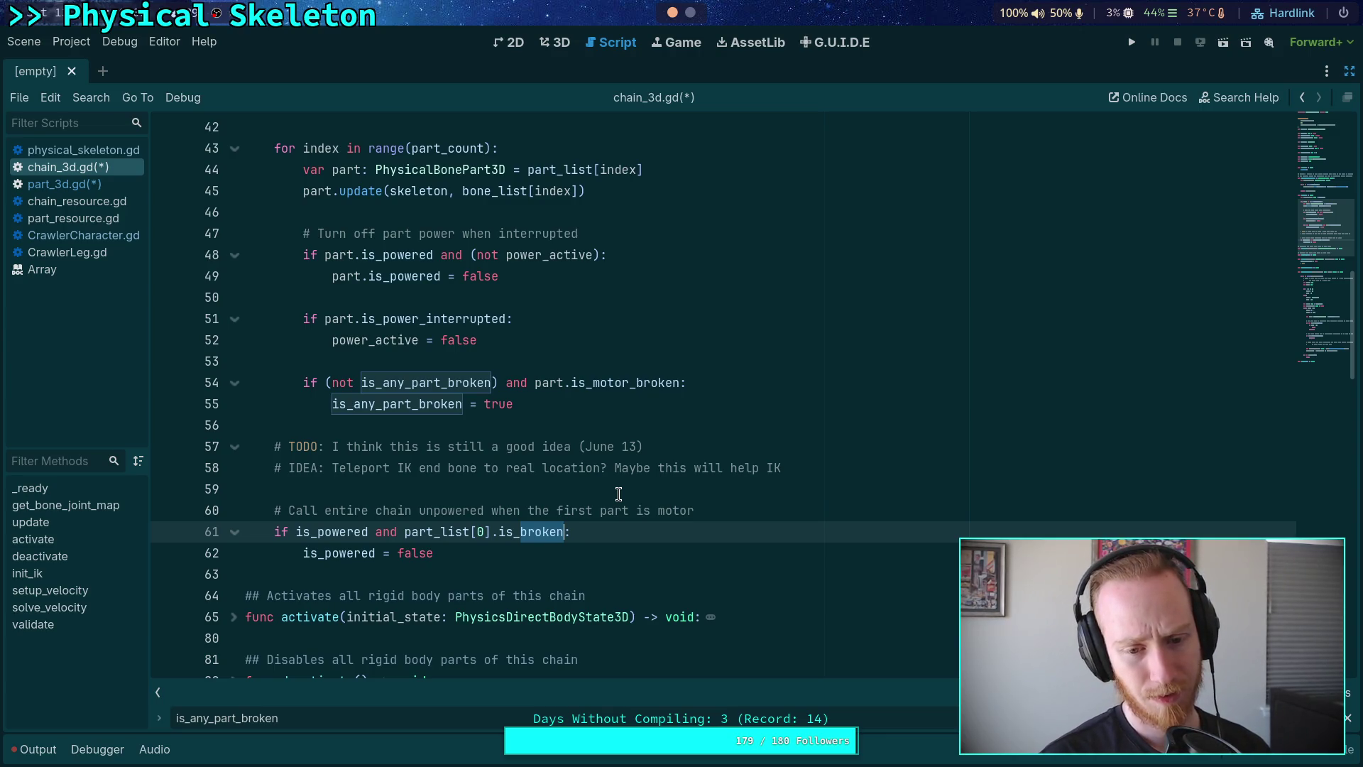
scroll(653, 502, "up", 1)
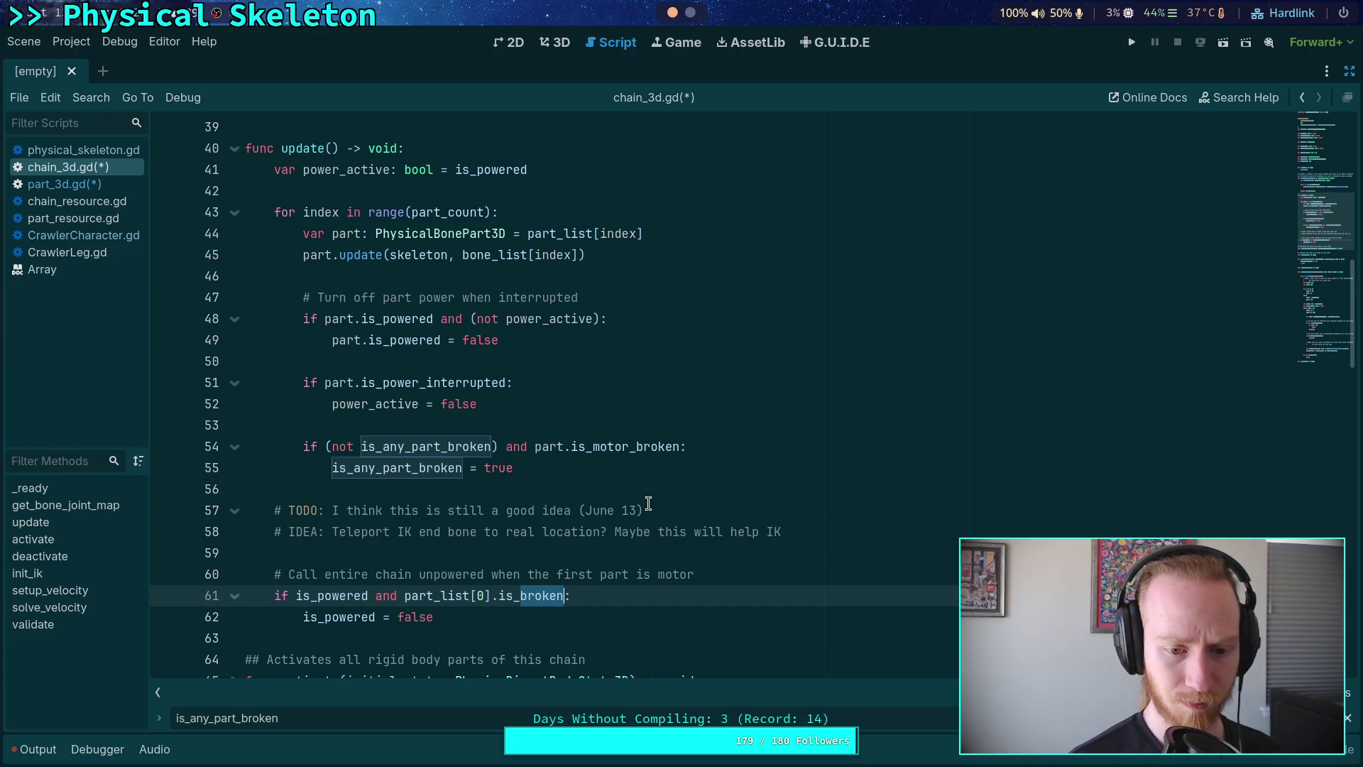
Step: Use is_power_interrupted in line 61's condition and reword its comment to 'interrupted and destroyed'
type("pow")
key("Down")
key("Return")
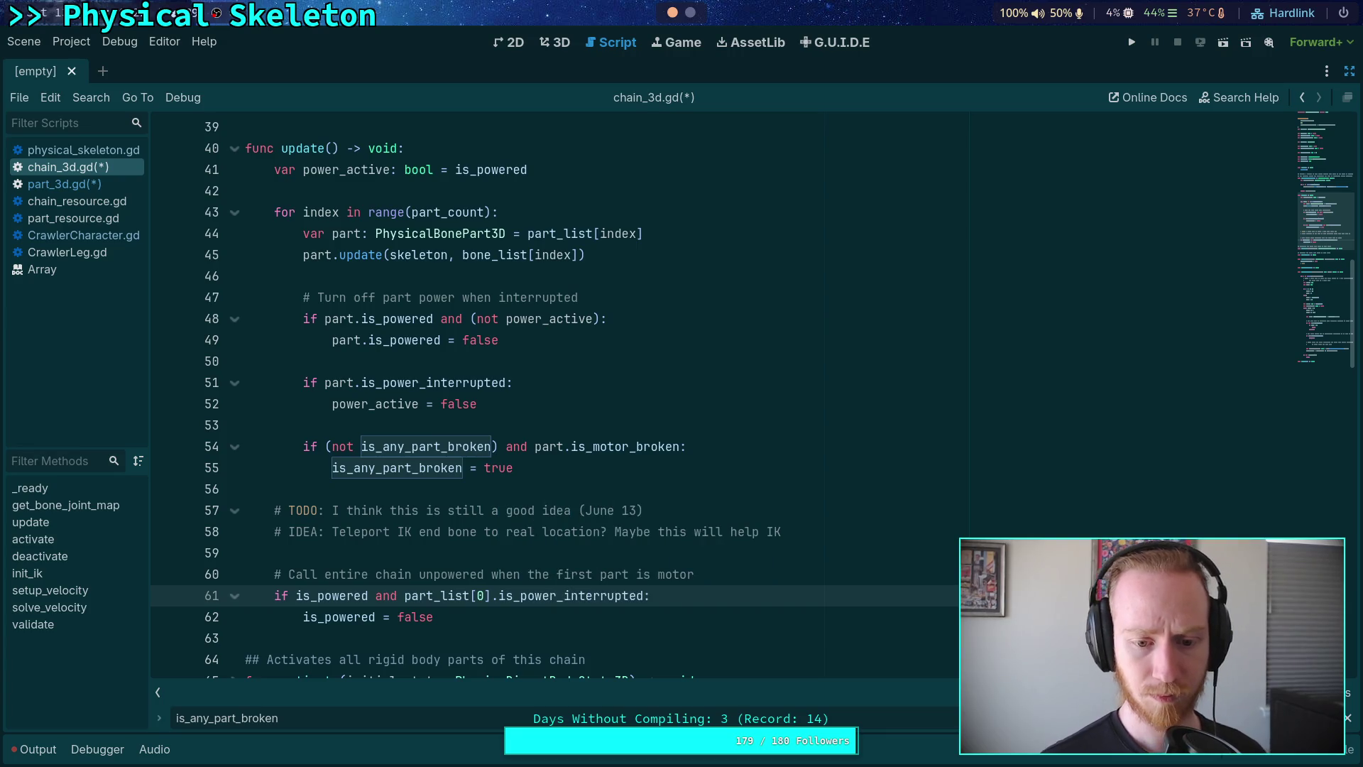
left_click_drag(736, 574, 658, 574)
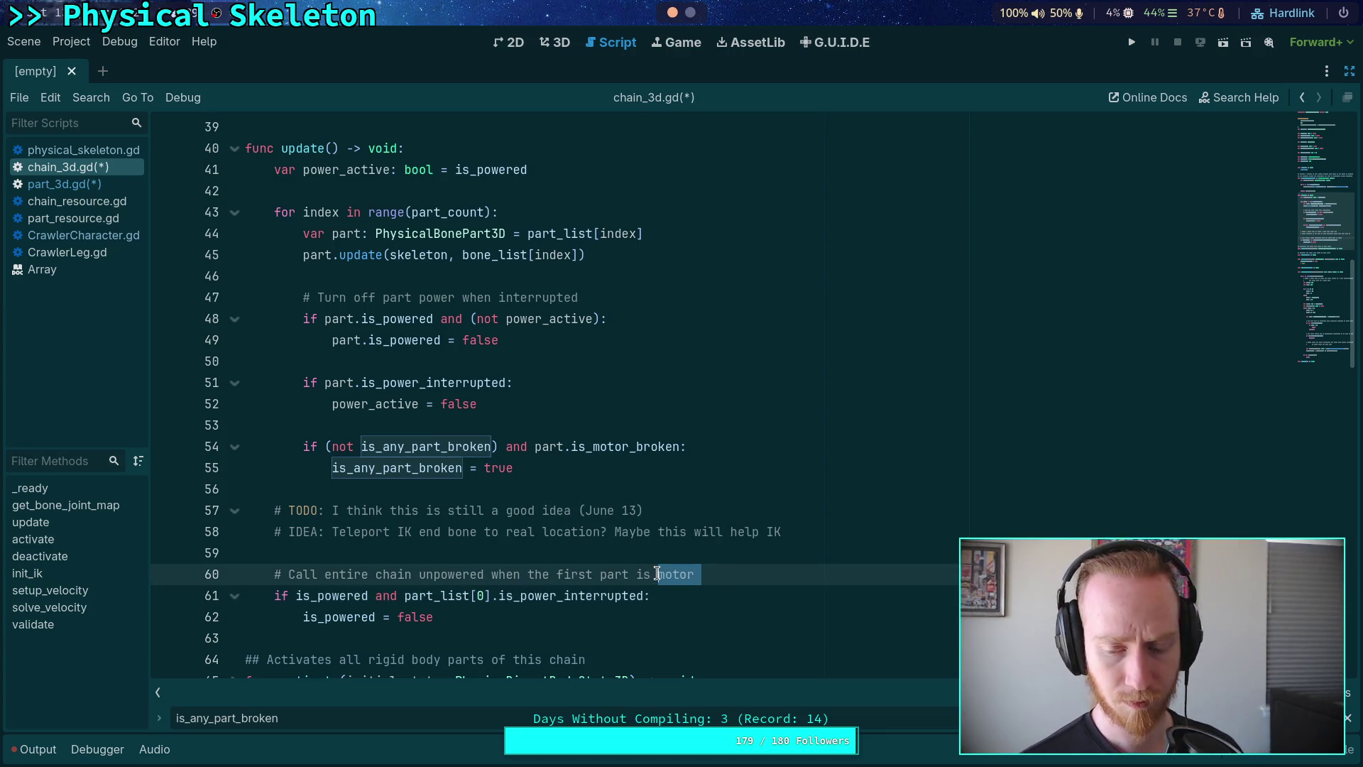
type("interr")
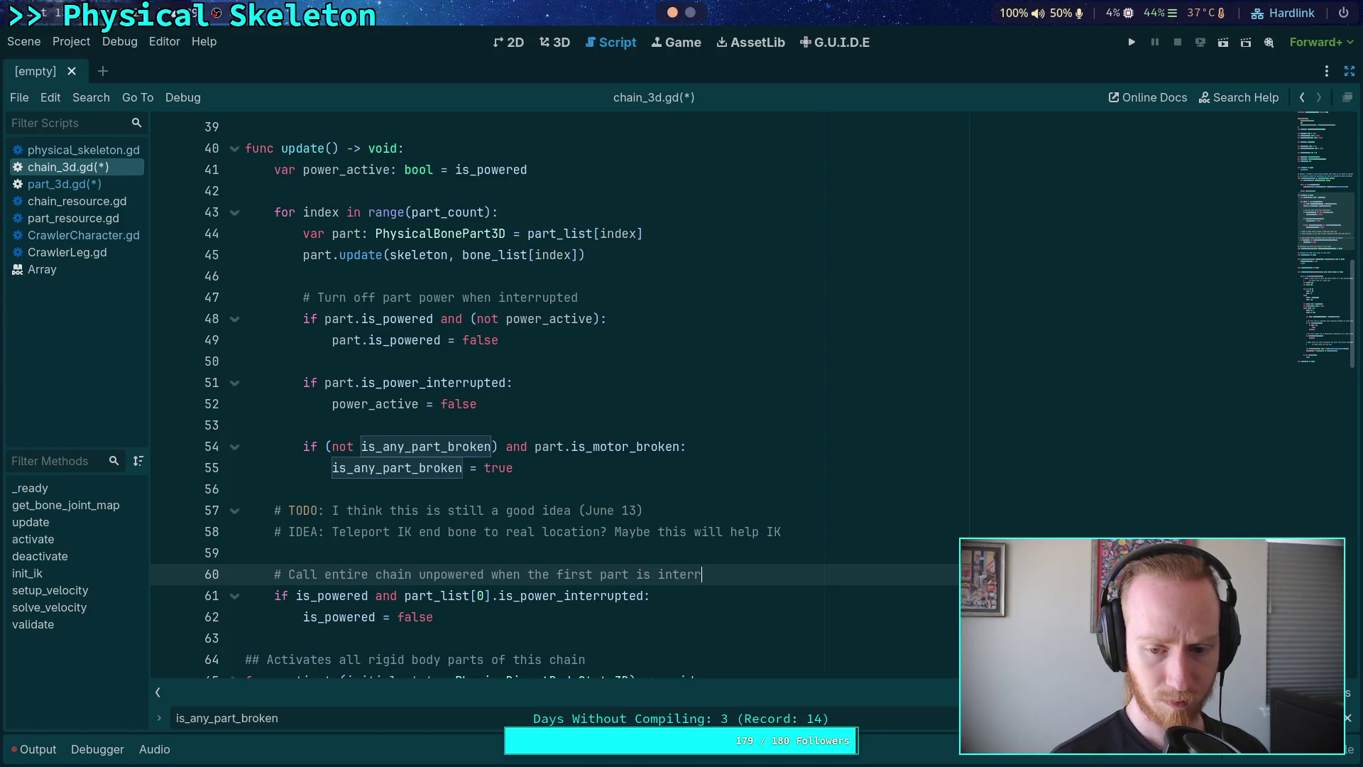
type("upted and")
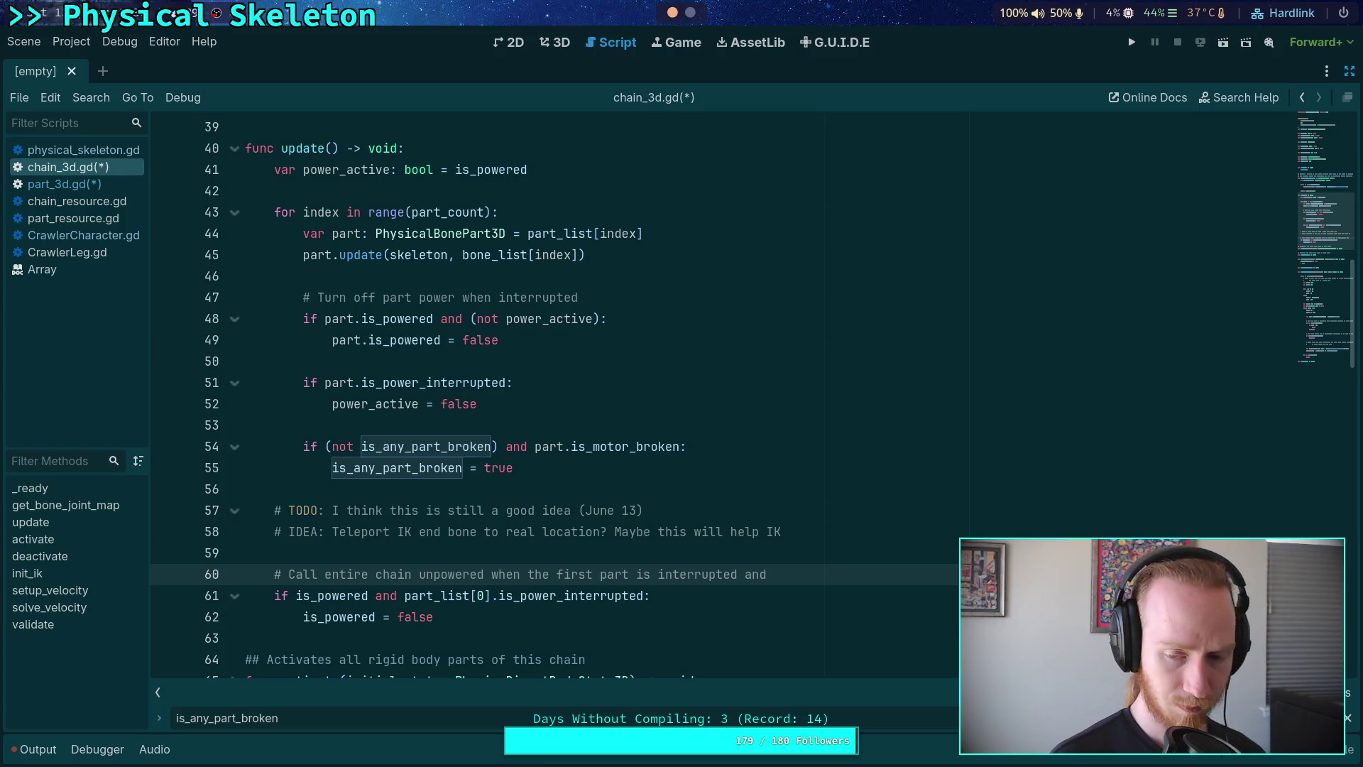
type(" destr")
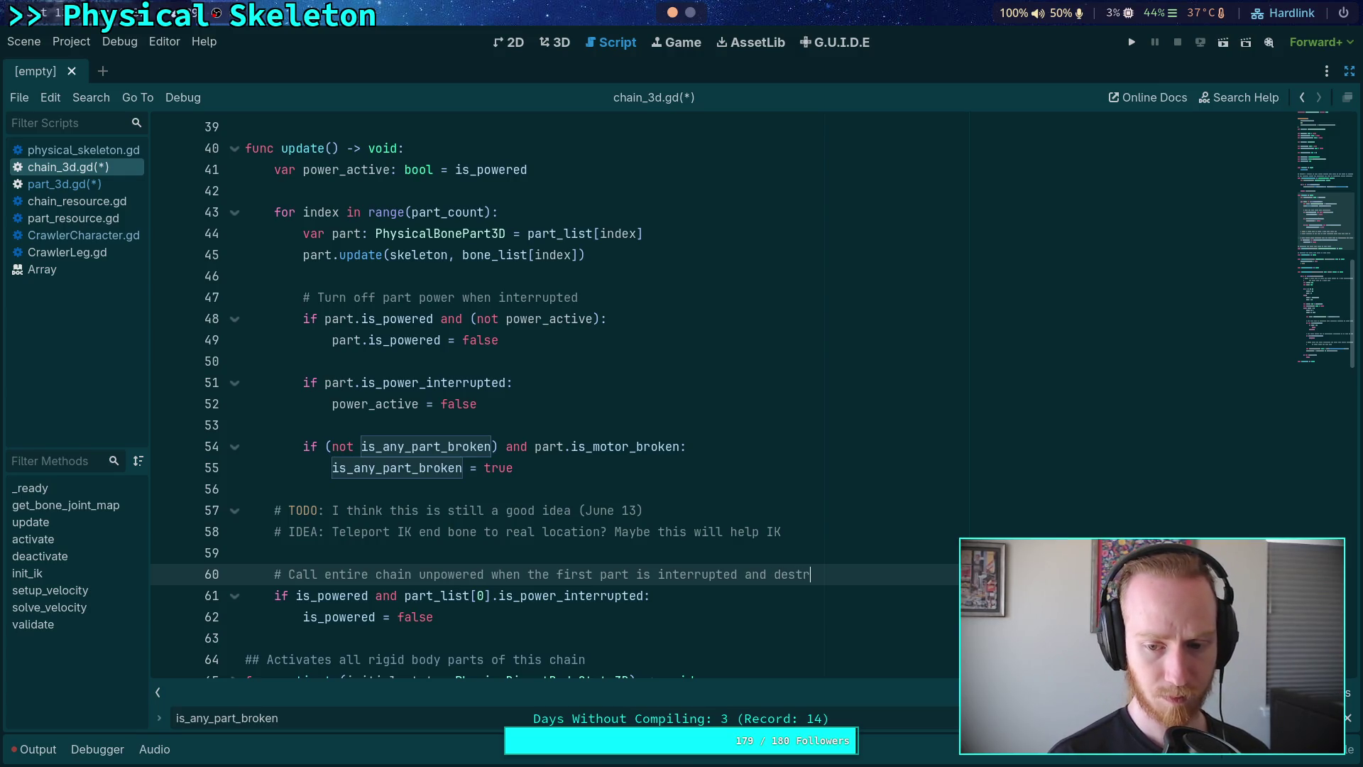
type("oyed")
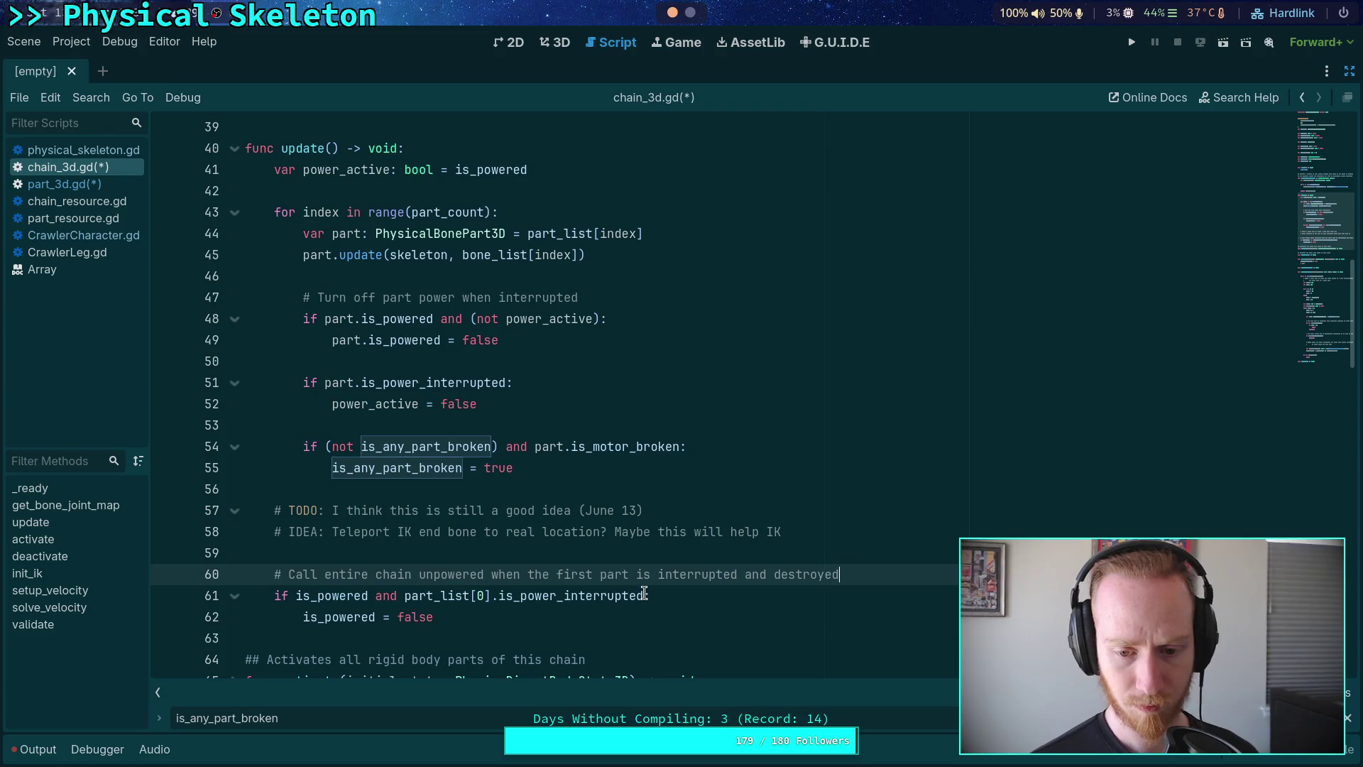
Step: Append 'and part_list[0].is_motor_broken' to line 61's condition and save both scripts
left_click(645, 595)
type("and ")
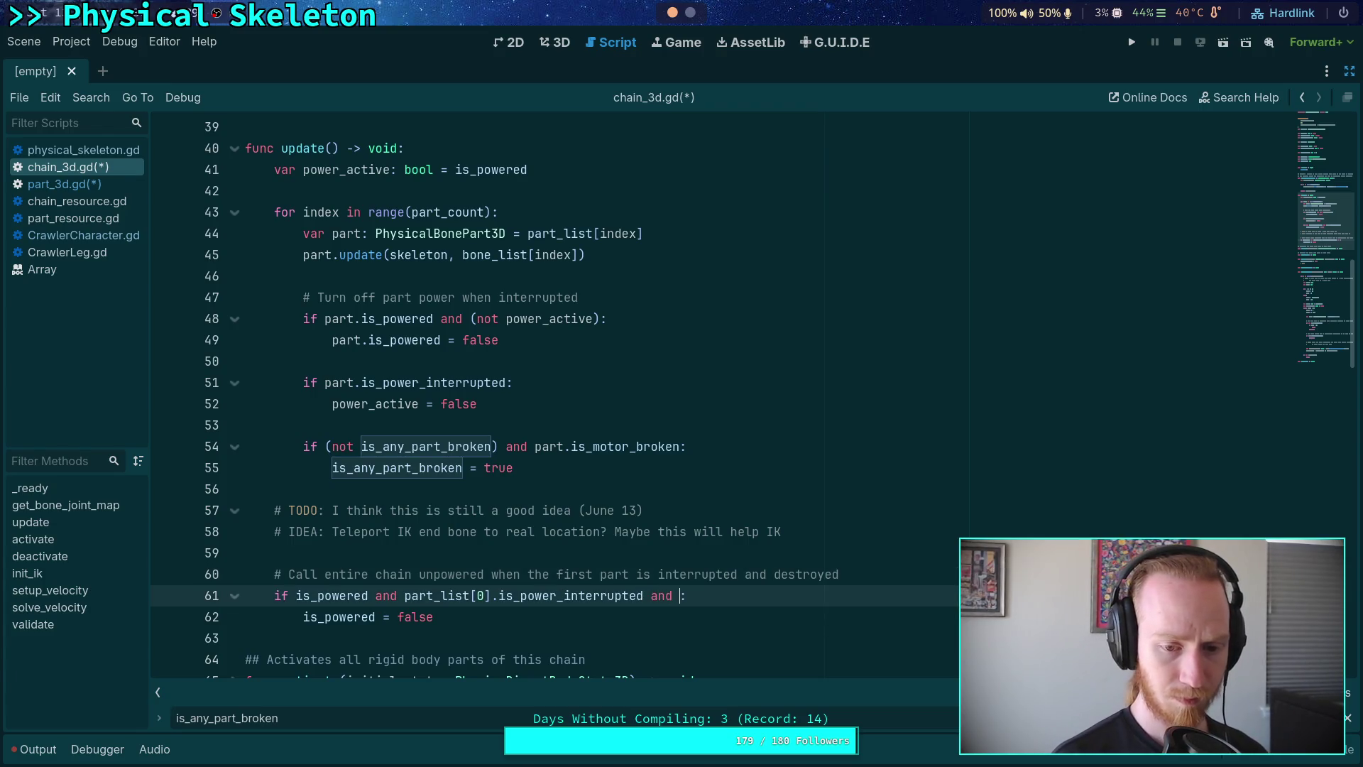
type("part")
key("Down")
key("Return")
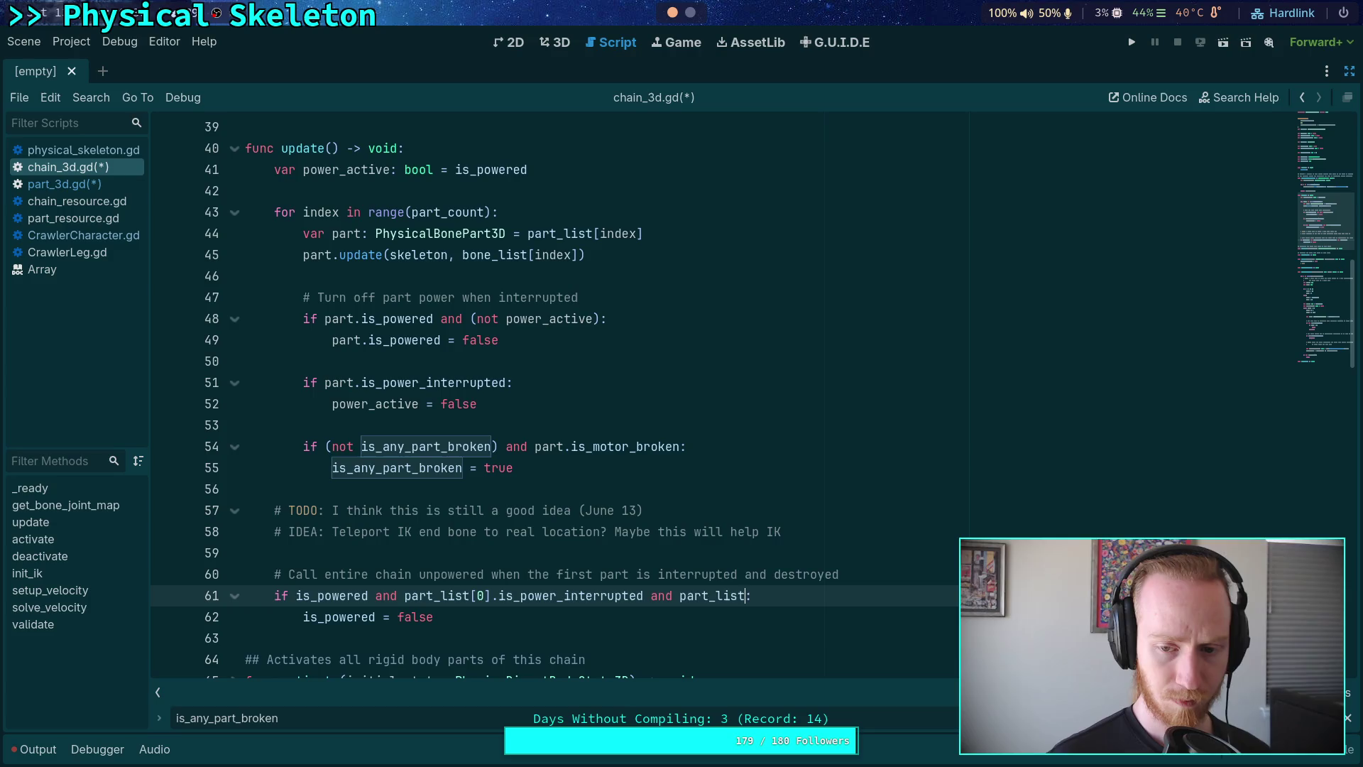
type("0].is_mo")
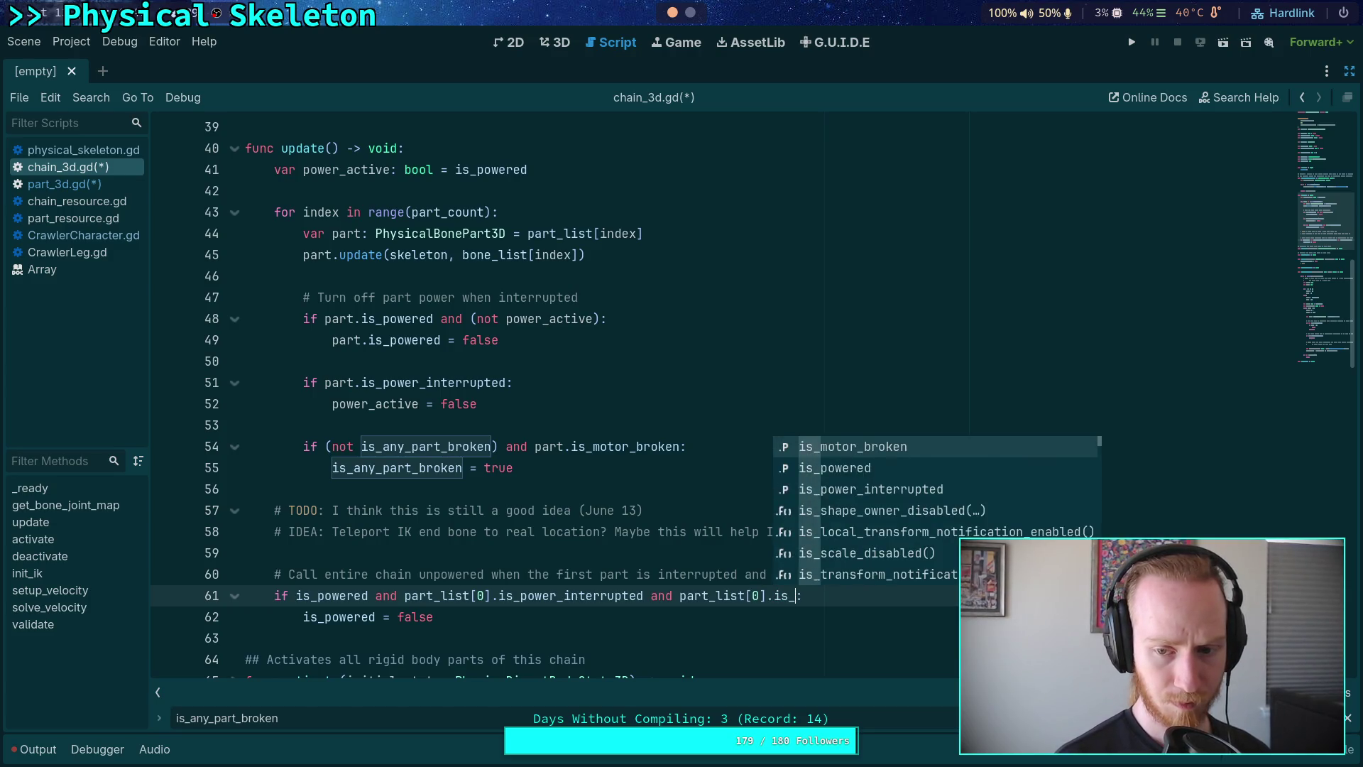
key("Return")
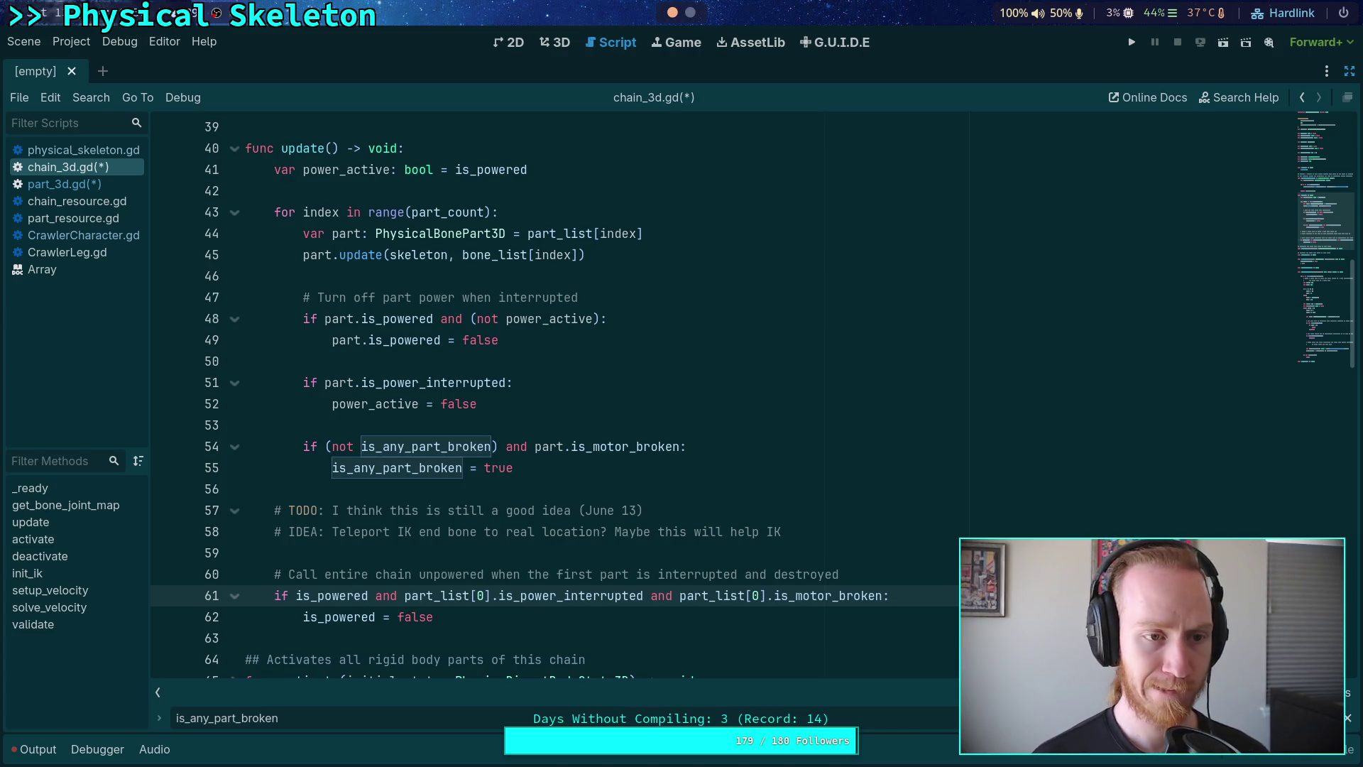
key("ctrl+s")
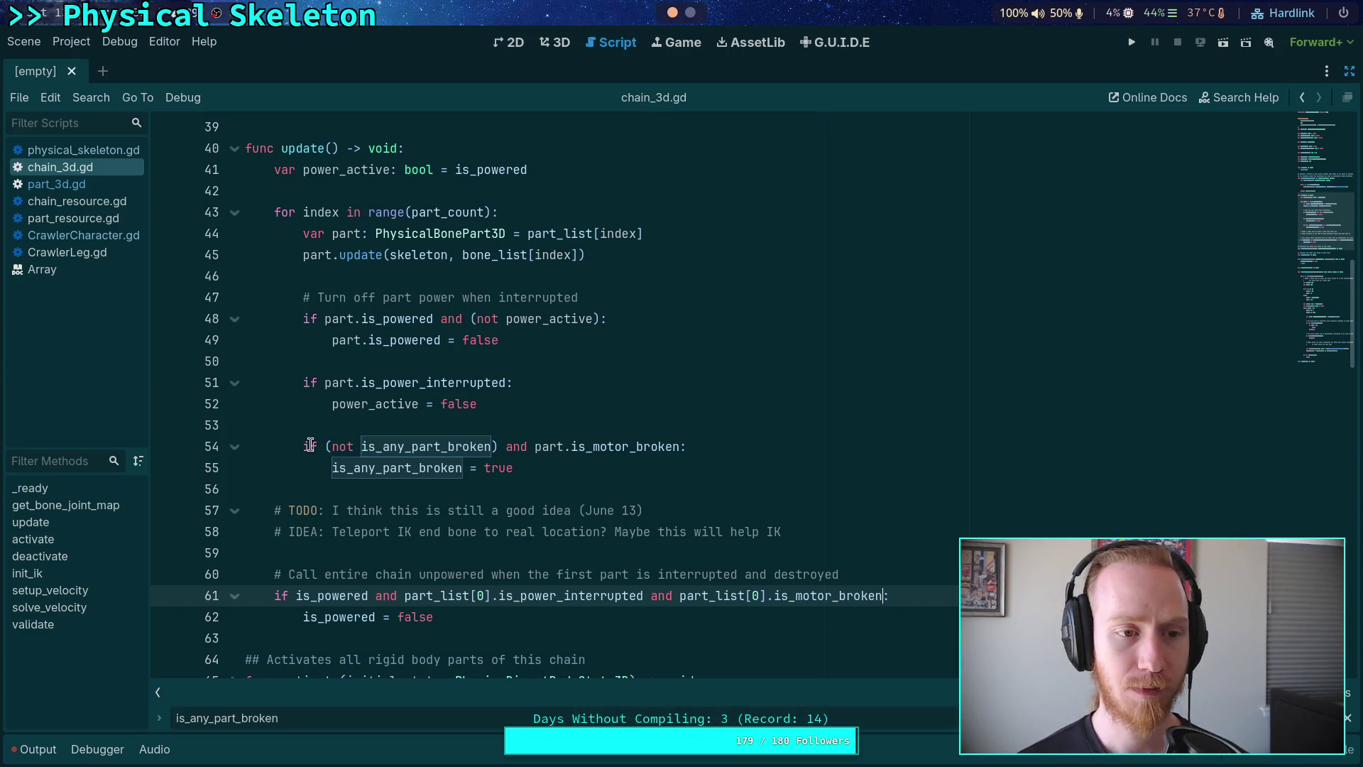
Step: In part_3d.gd, remove the 'Breaking joint' print on line 164 inside _break_joints
left_click(112, 183)
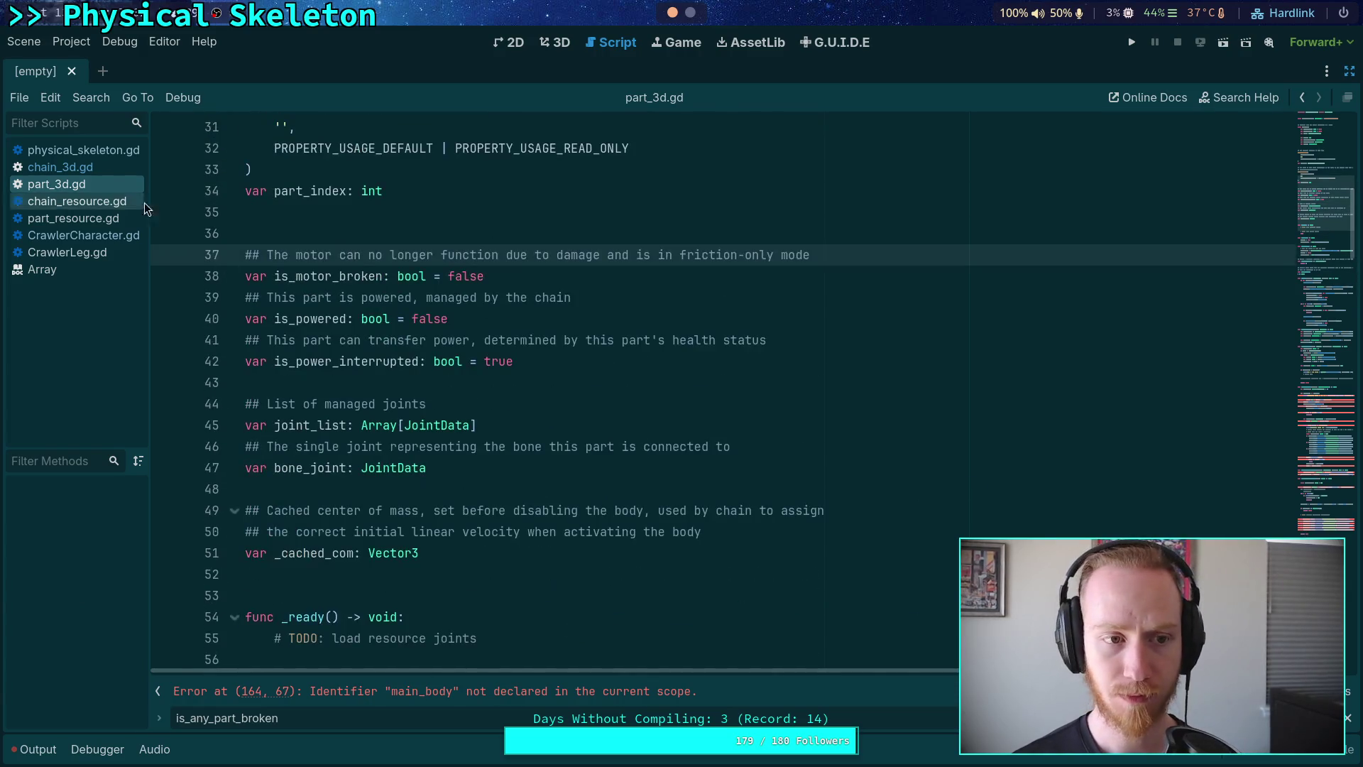
scroll(642, 419, "down", 20)
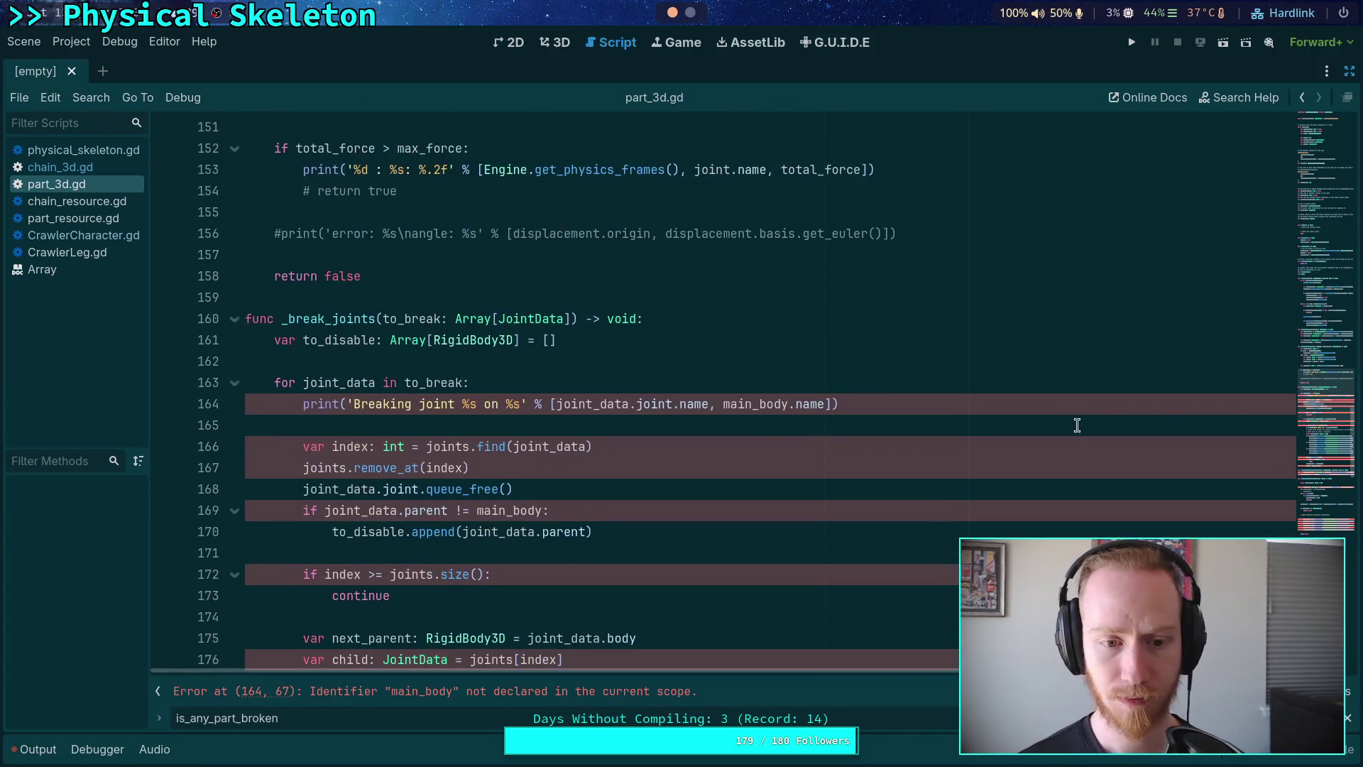
scroll(241, 320, "down", 5)
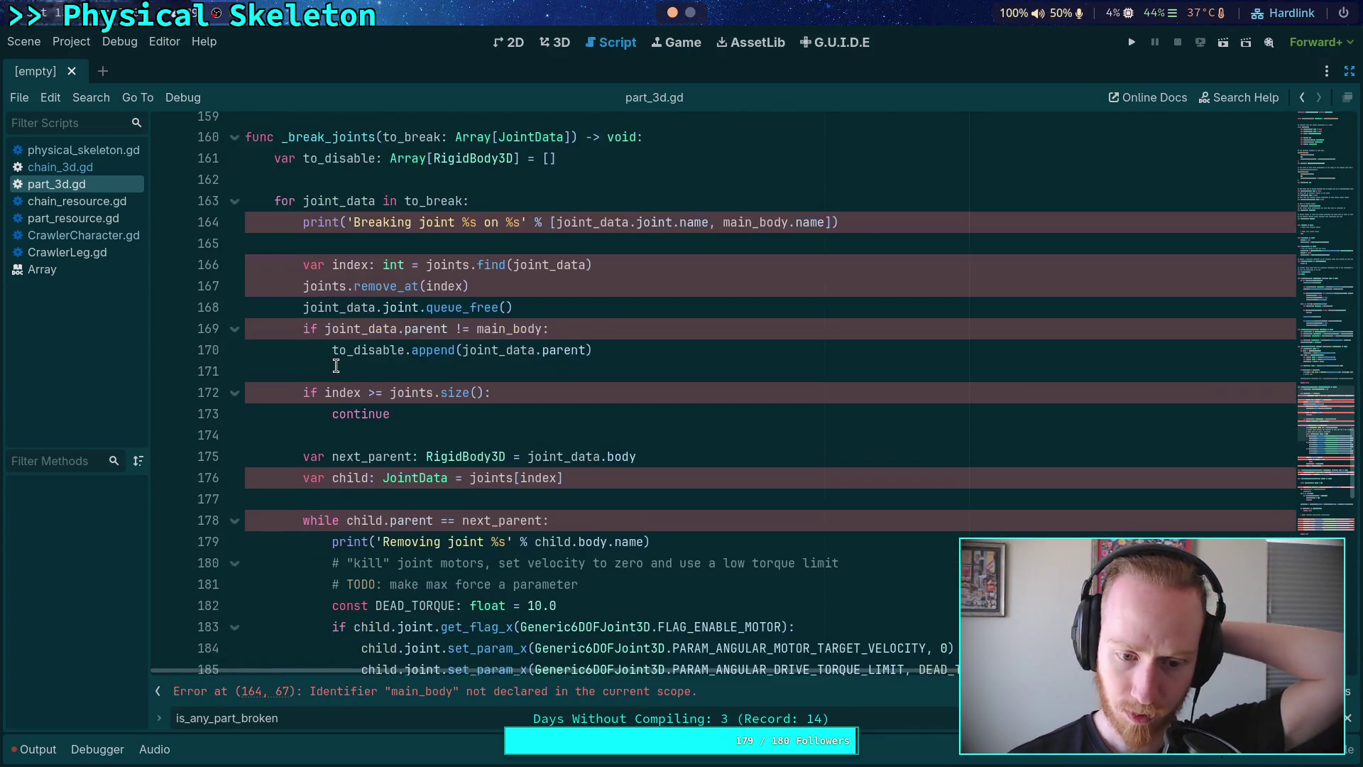
scroll(338, 364, "down", 2)
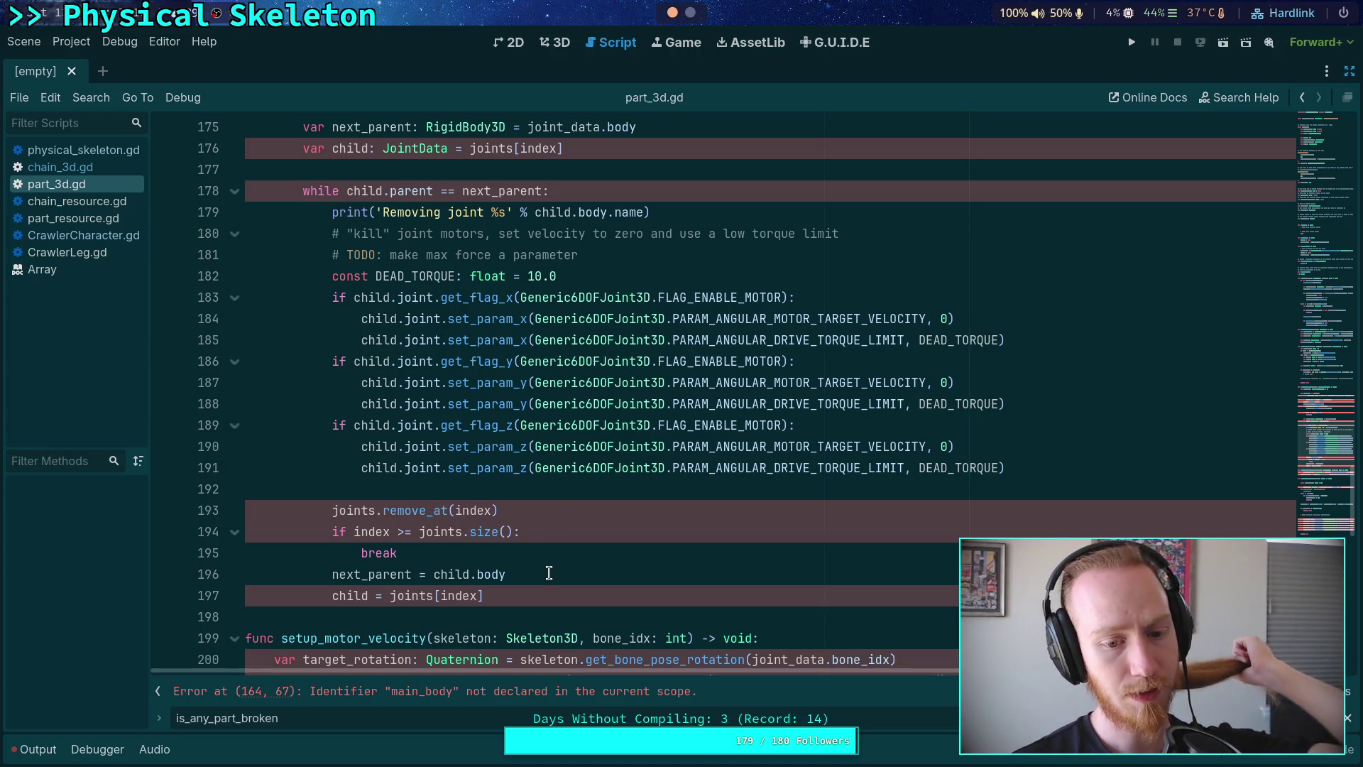
mouse_move(548, 596)
left_mouse_down()
mouse_move(333, 507)
mouse_move(298, 142)
mouse_move(277, 398)
mouse_move(266, 287)
mouse_move(194, 202)
left_mouse_up()
left_click(383, 279)
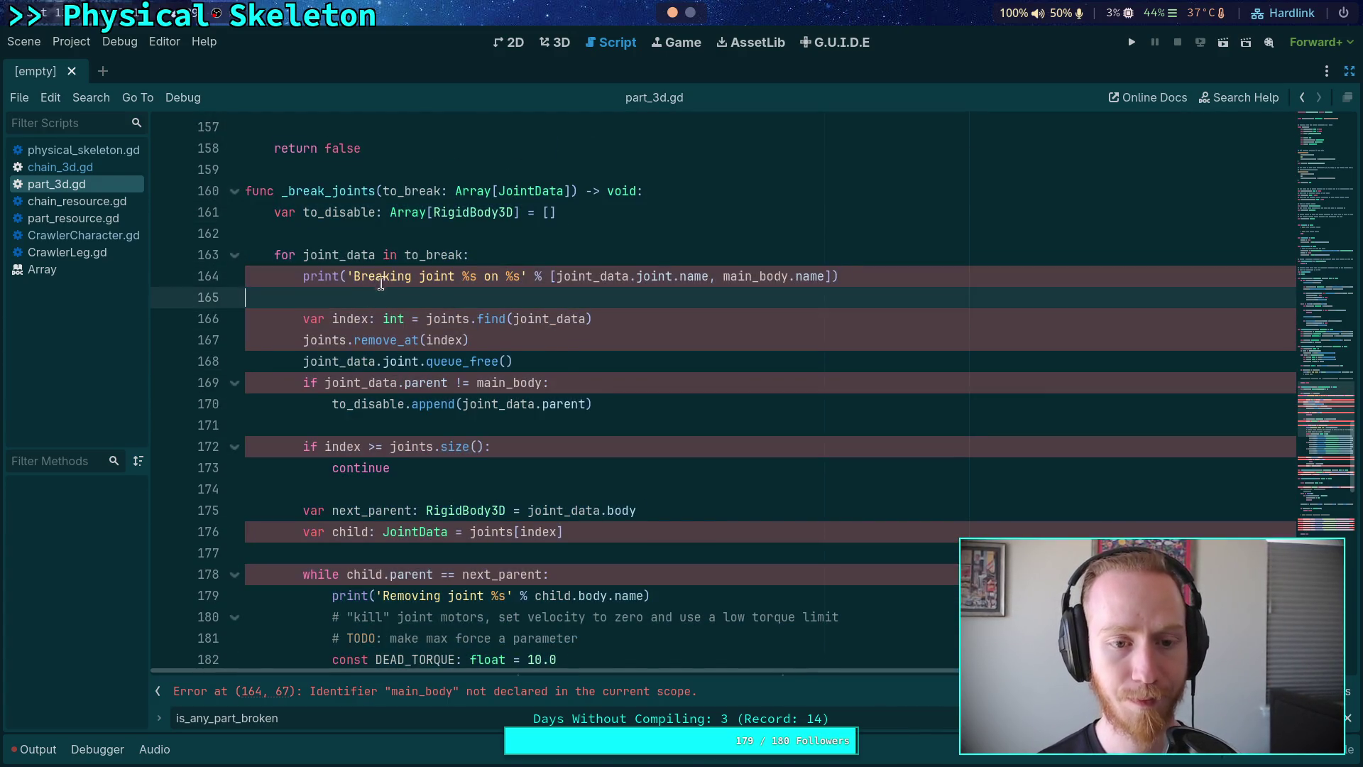
key("ctrl+shift+k")
Step: Paste the 'Breaking joint' print below line 119, indented to its block, with no trailing blank line
scroll(450, 348, "up", 8)
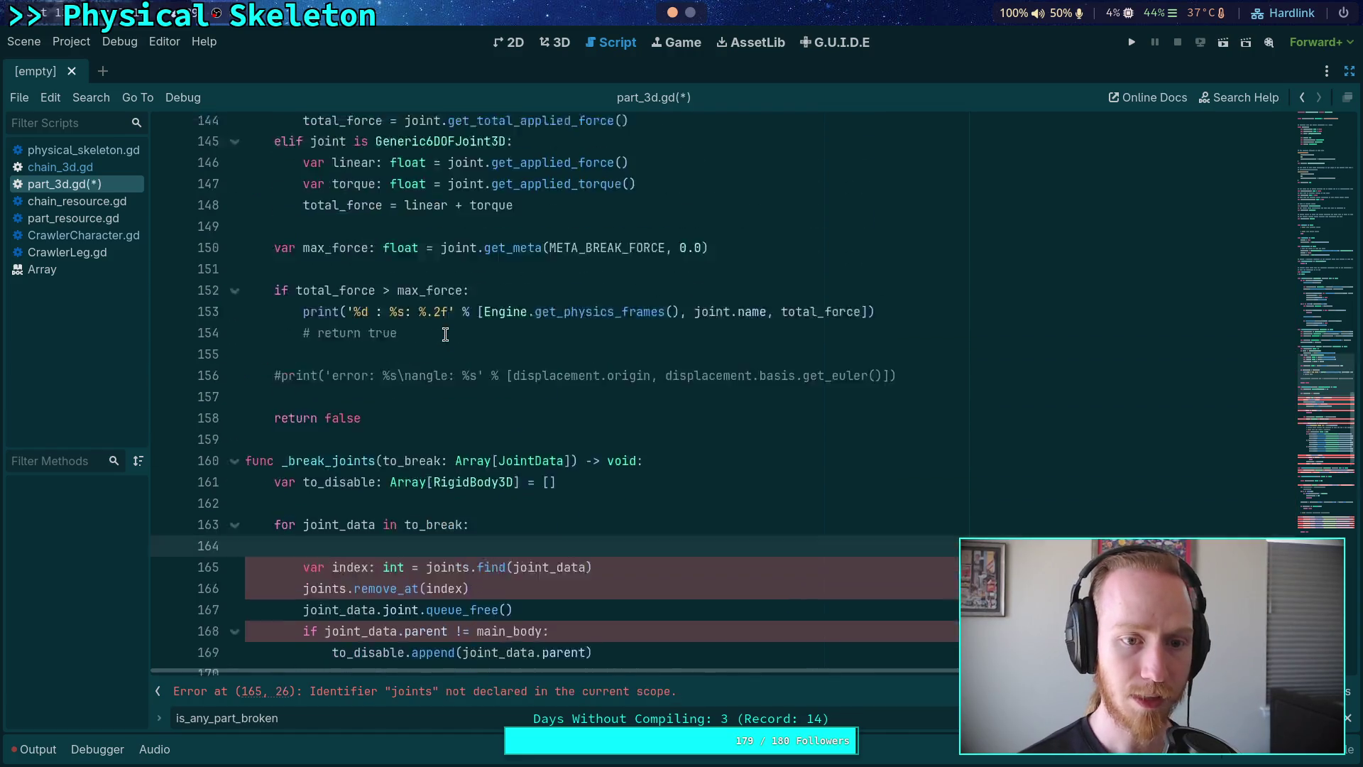
scroll(450, 348, "up", 8)
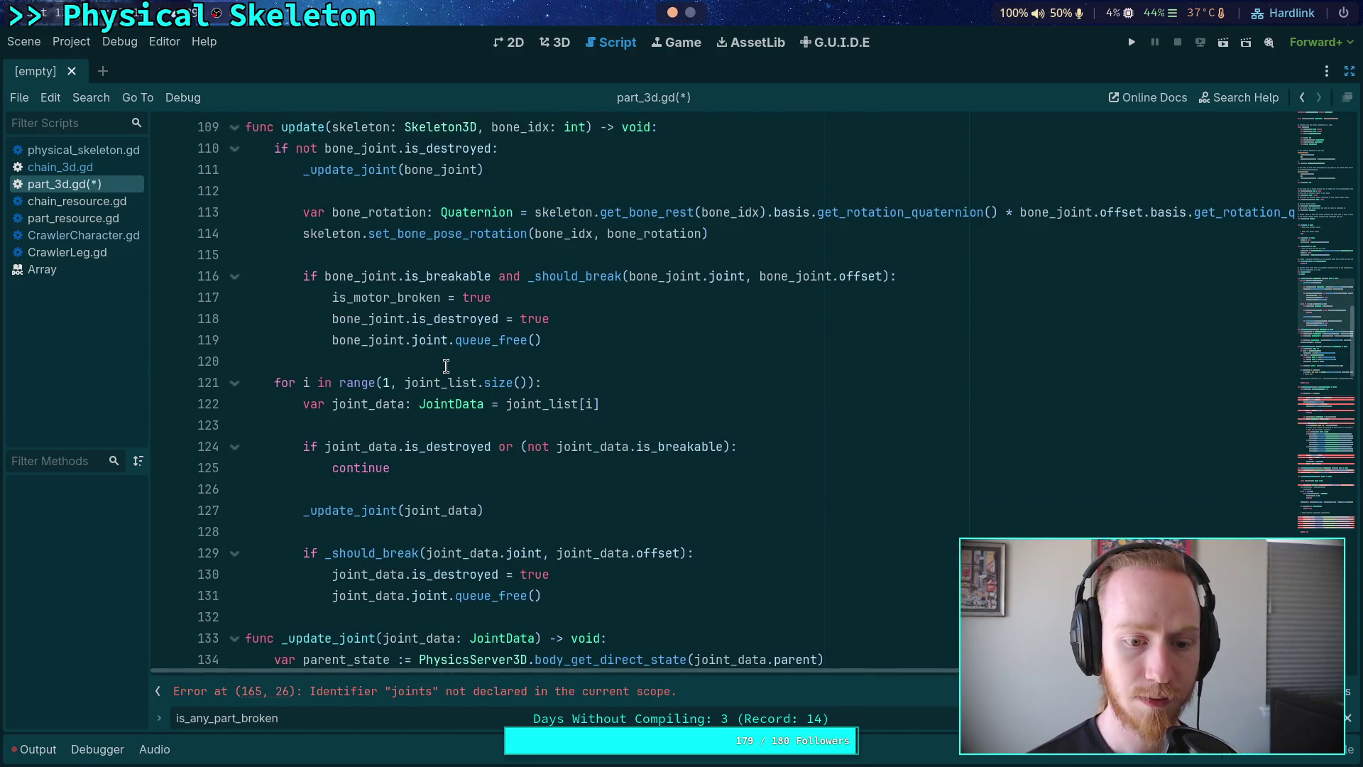
left_click(635, 341)
key("Return")
type("print('Breaking joint %s on %s' % [joint_data.joint.name, main_body.name])")
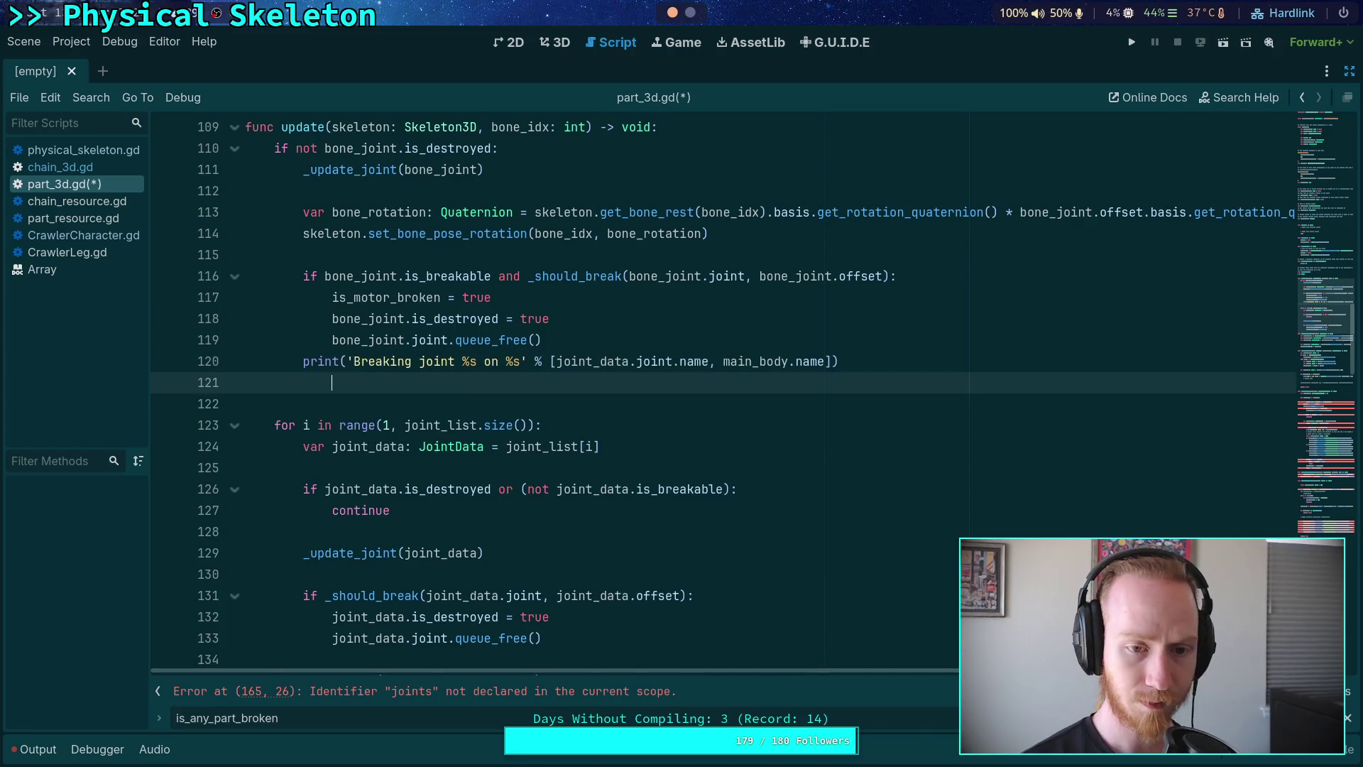
left_click(300, 361)
key("Tab")
left_click(456, 374)
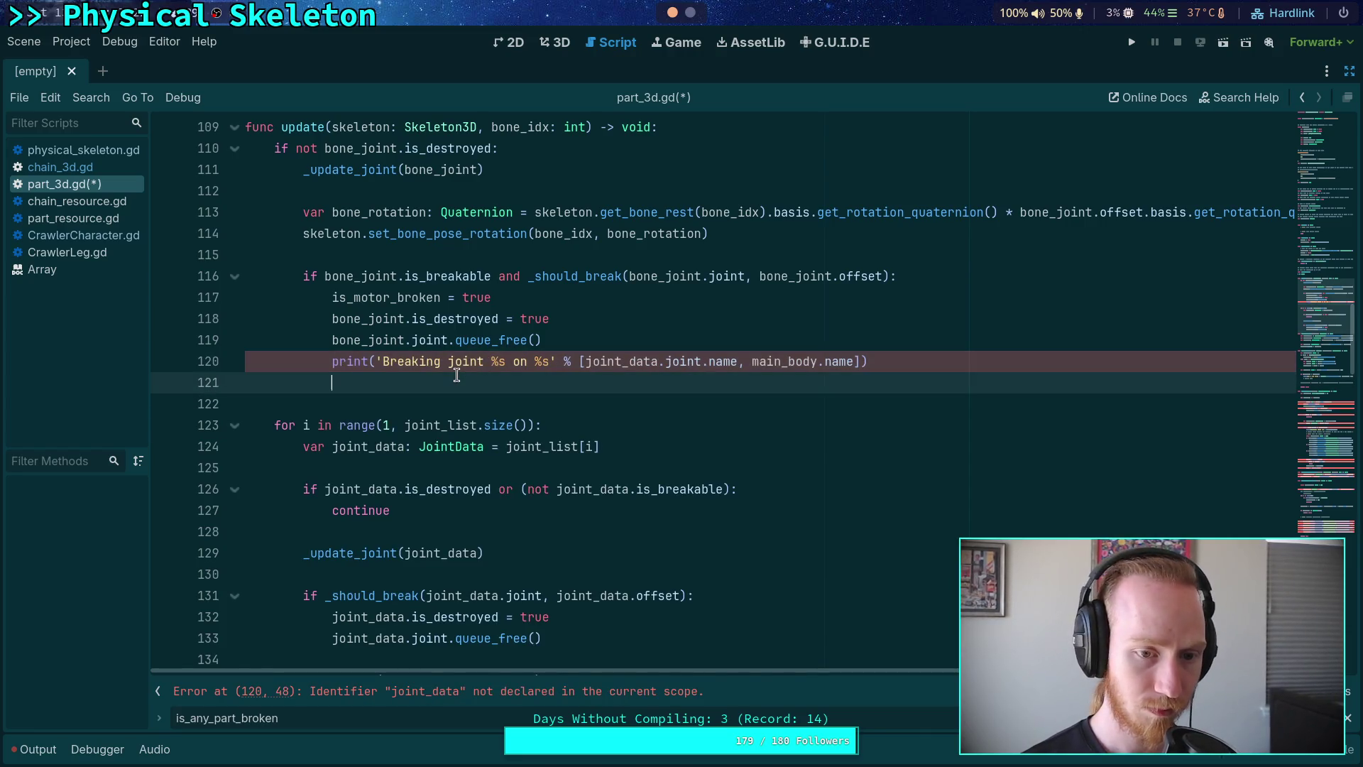
key("BackSpace")
key("BackSpace")
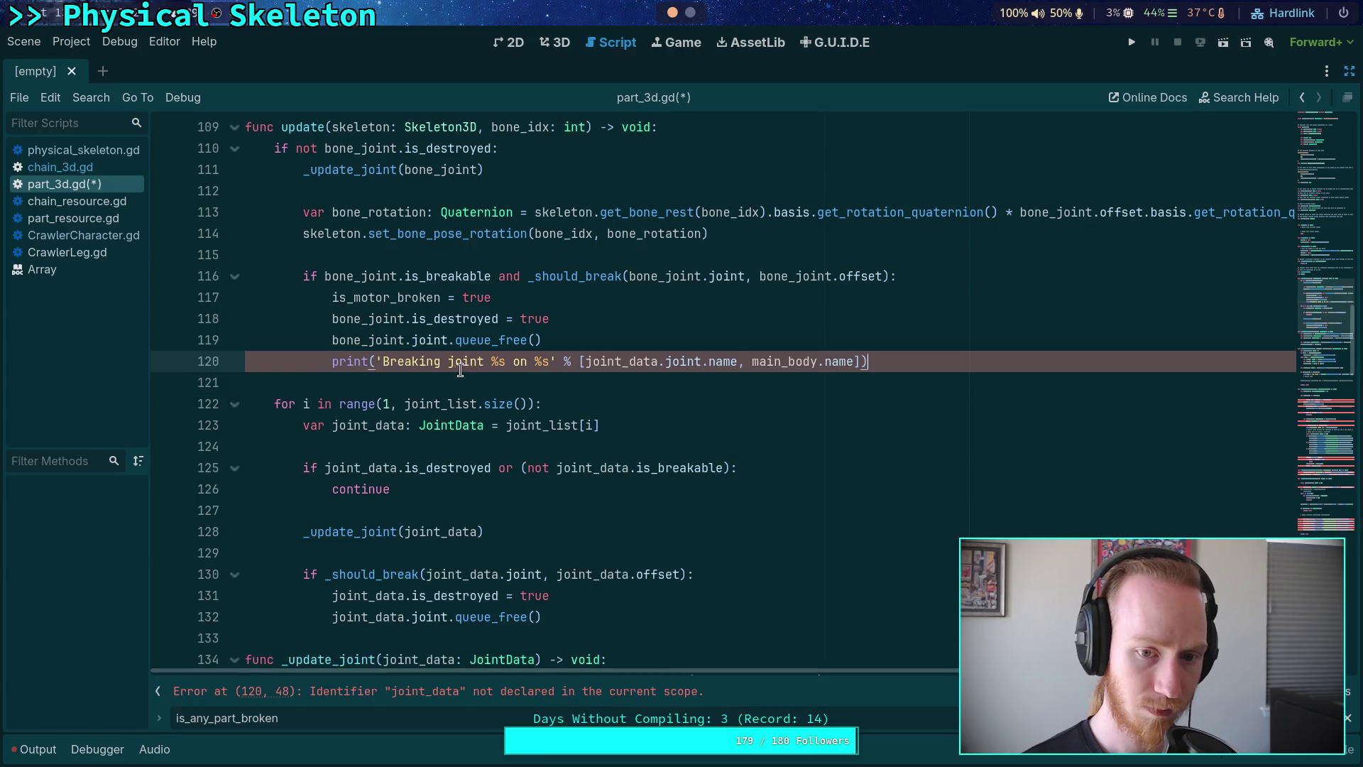
Step: Change joint_data to bone_joint in the print and move it above the is_motor_broken line
double_click(588, 362)
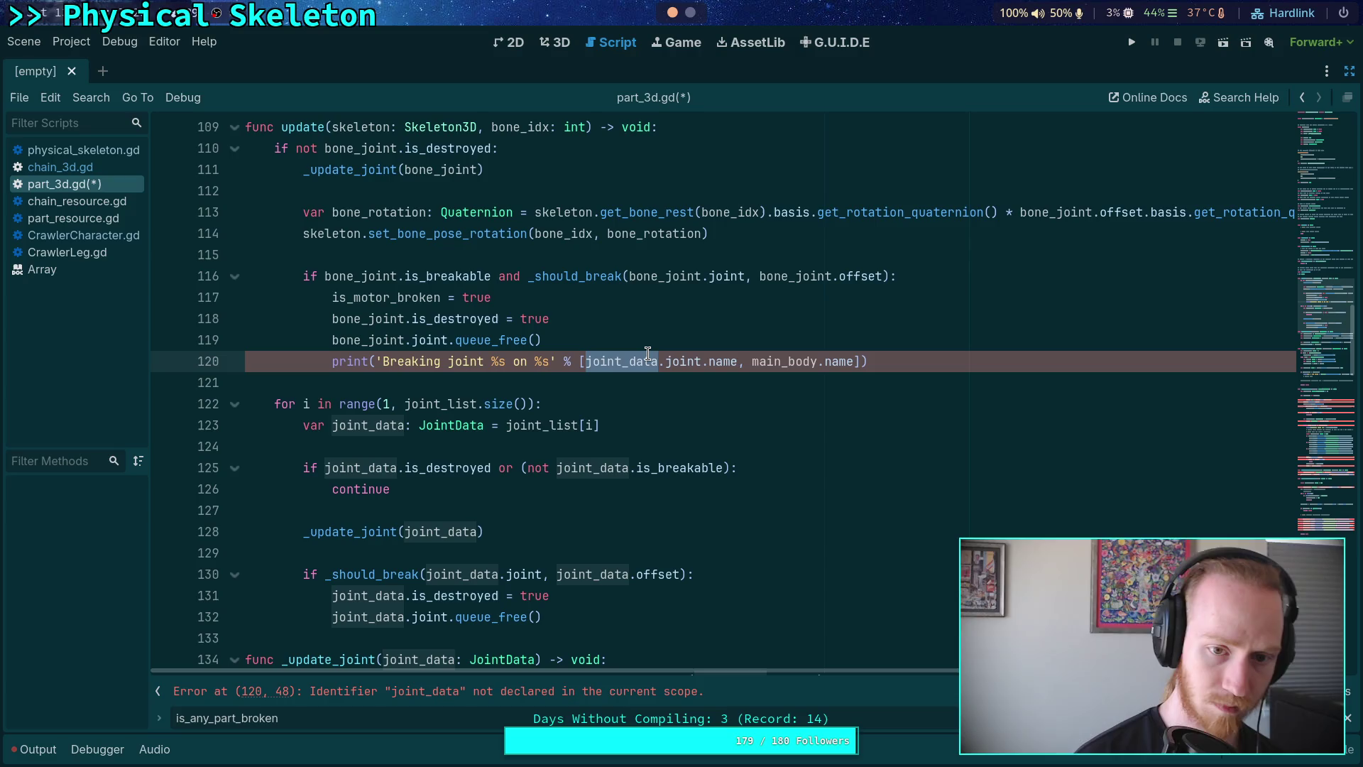
type("bone_joint")
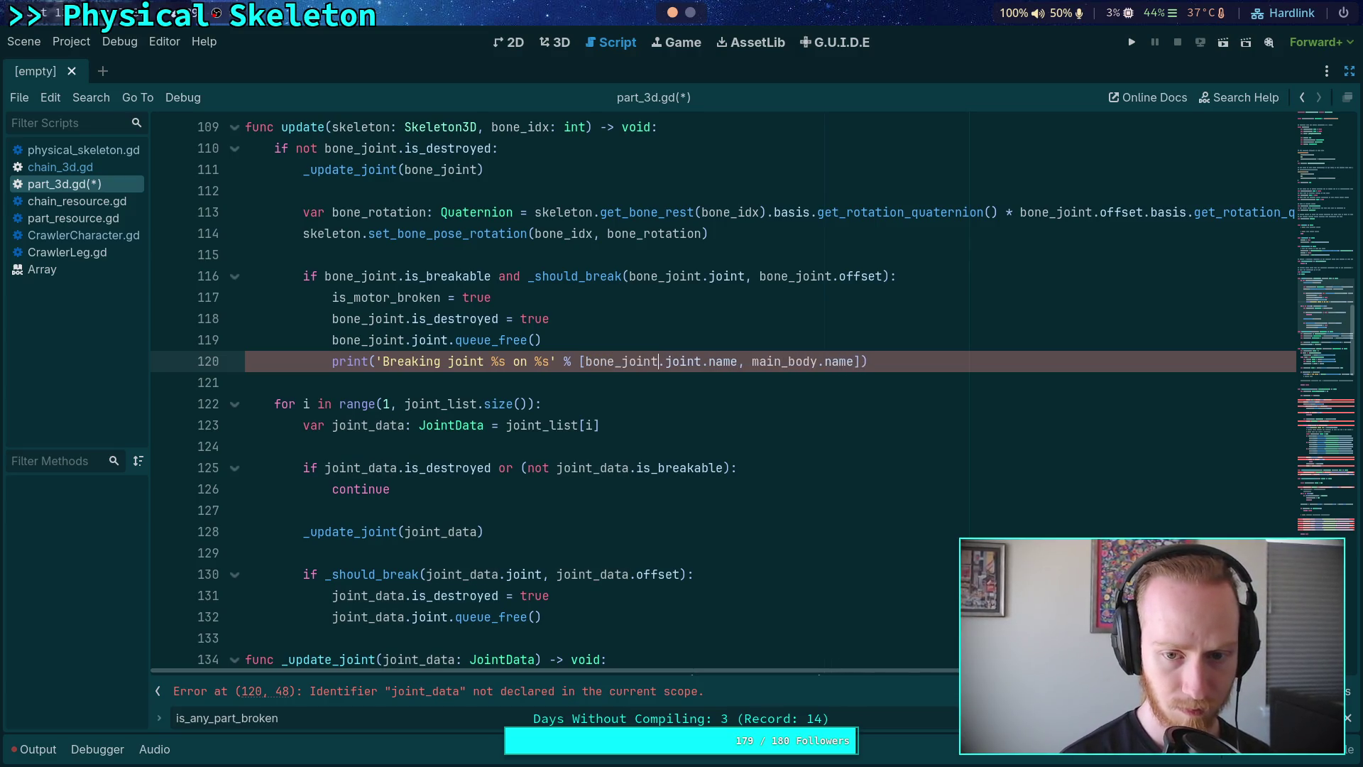
key("alt+Up")
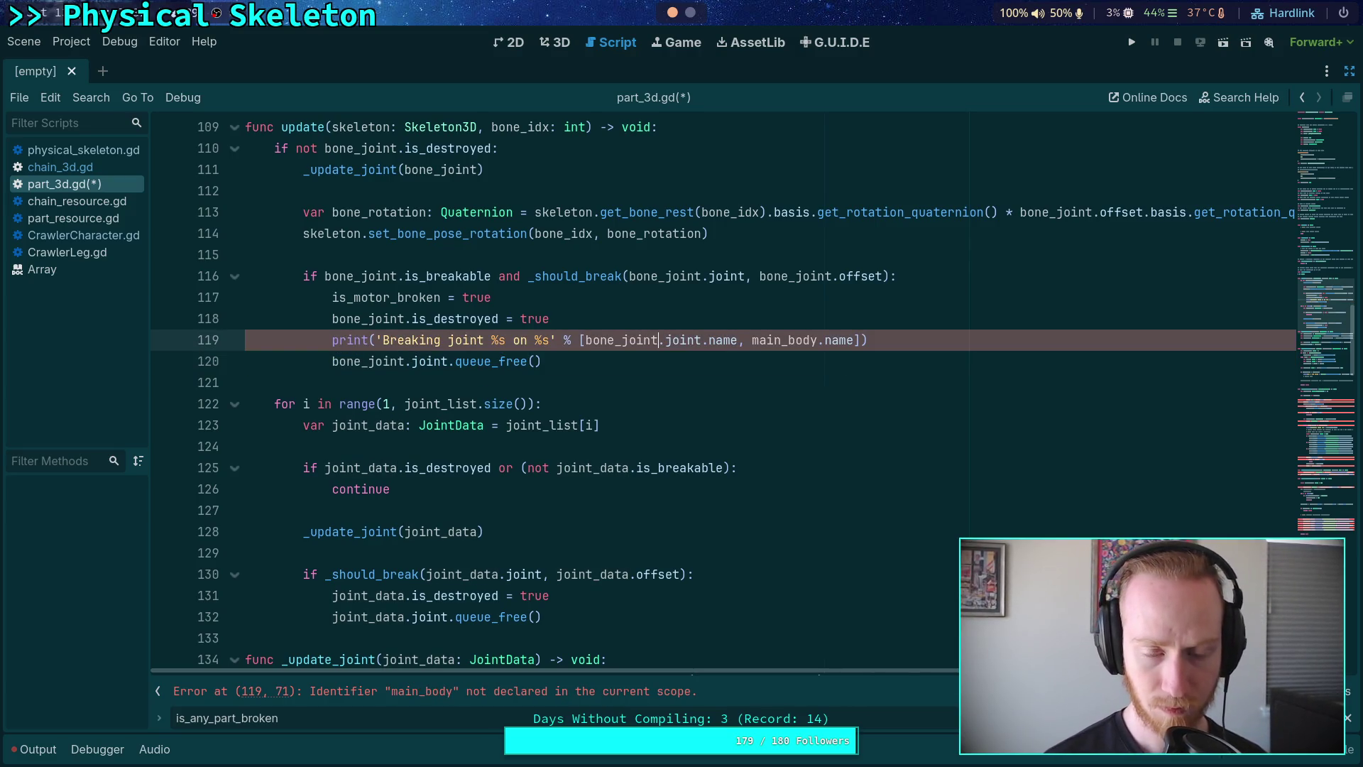
key("alt+Up")
key("alt+Up")
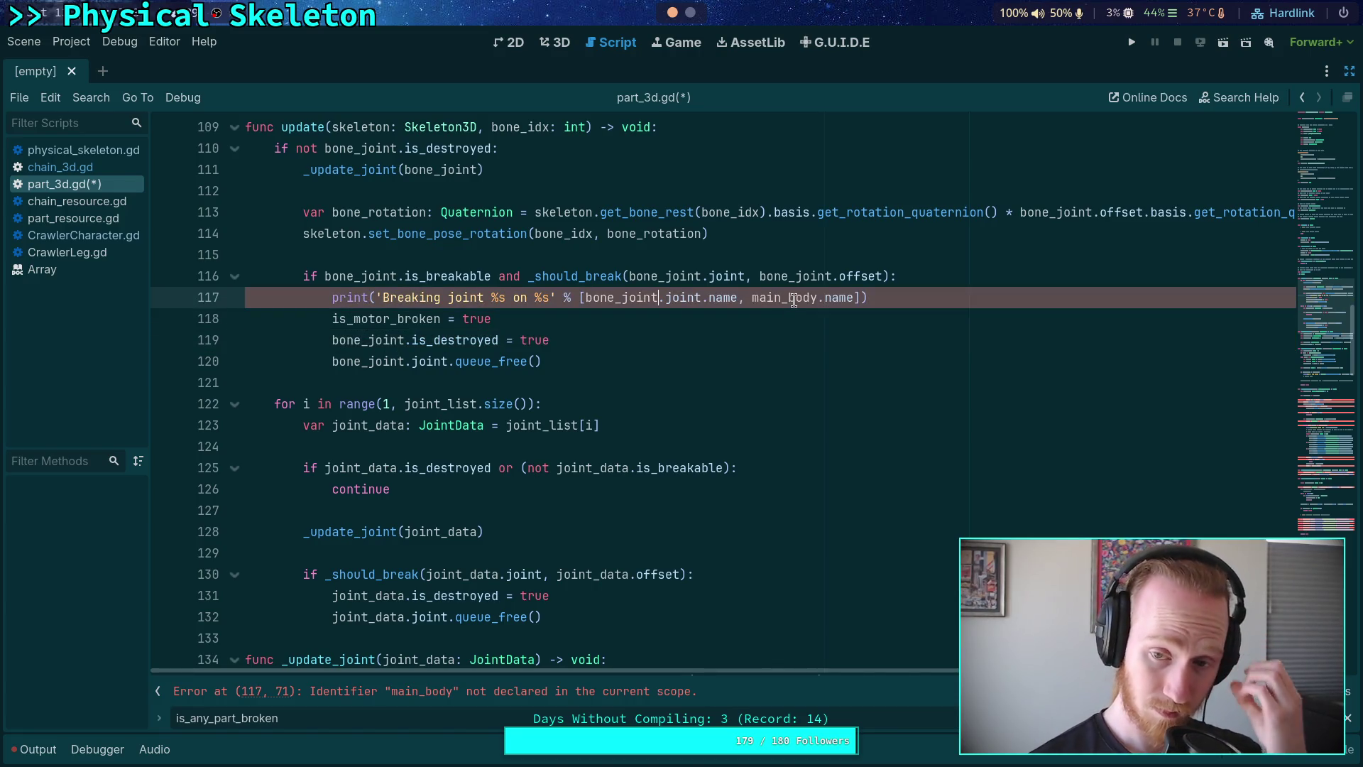
Step: Reword the print to 'Breaking joint %s' with the joint's get_path() as its only argument
scroll(792, 312, "up", 3)
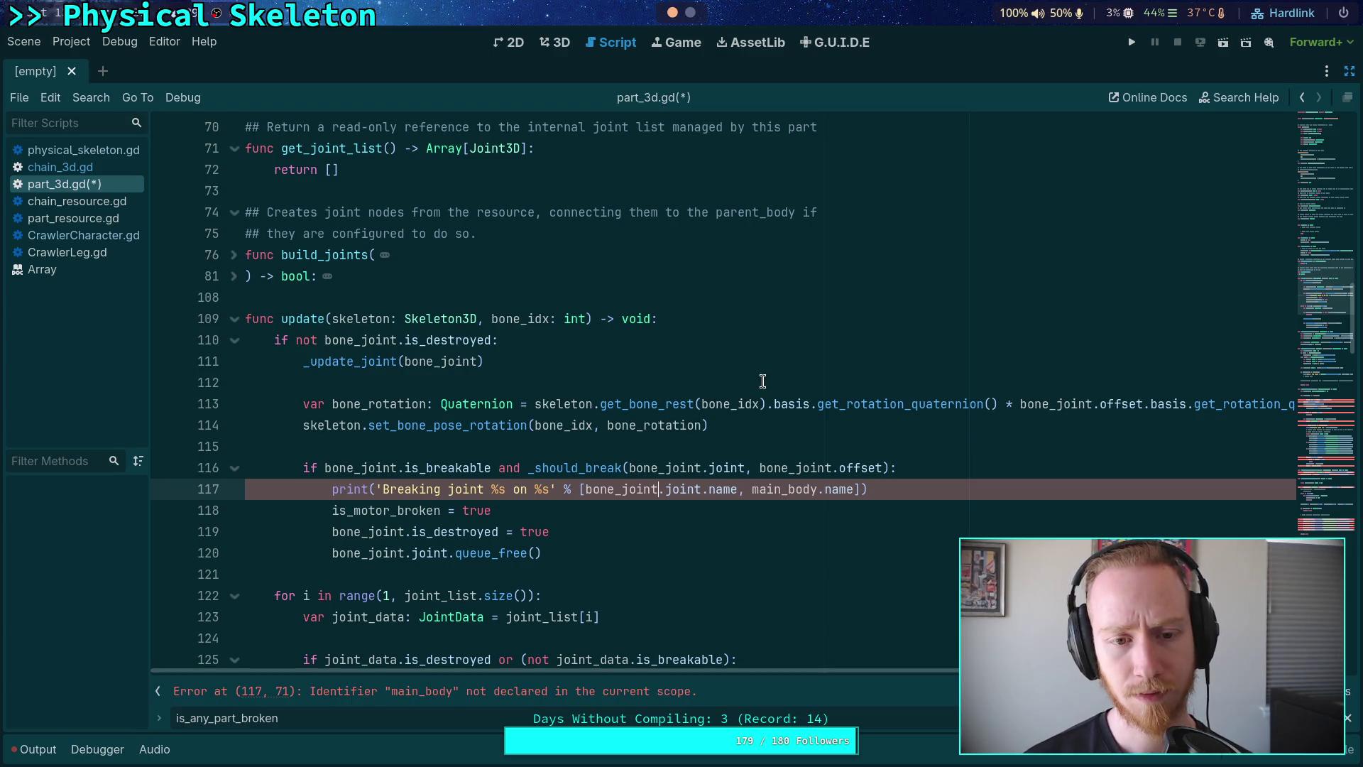
double_click(781, 489)
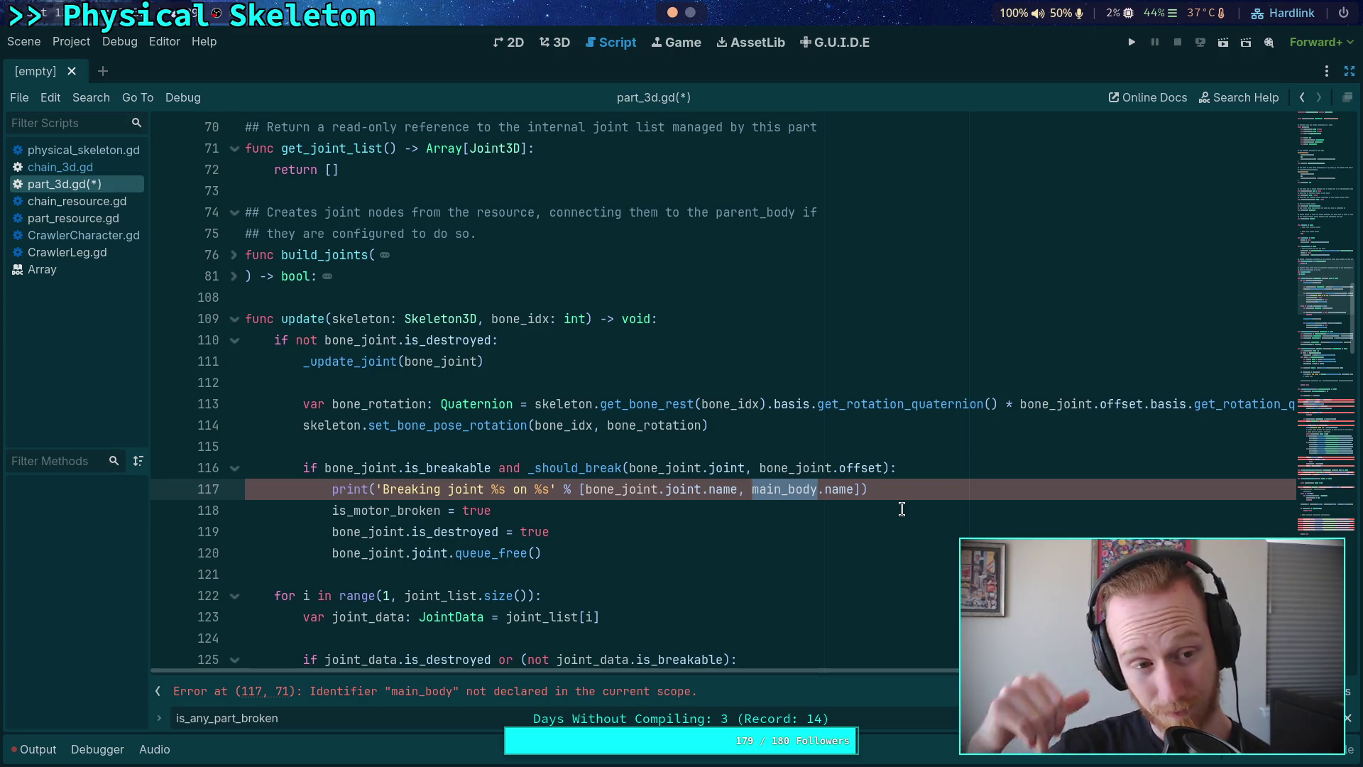
scroll(846, 473, "up", 2)
scroll(846, 473, "up", 6)
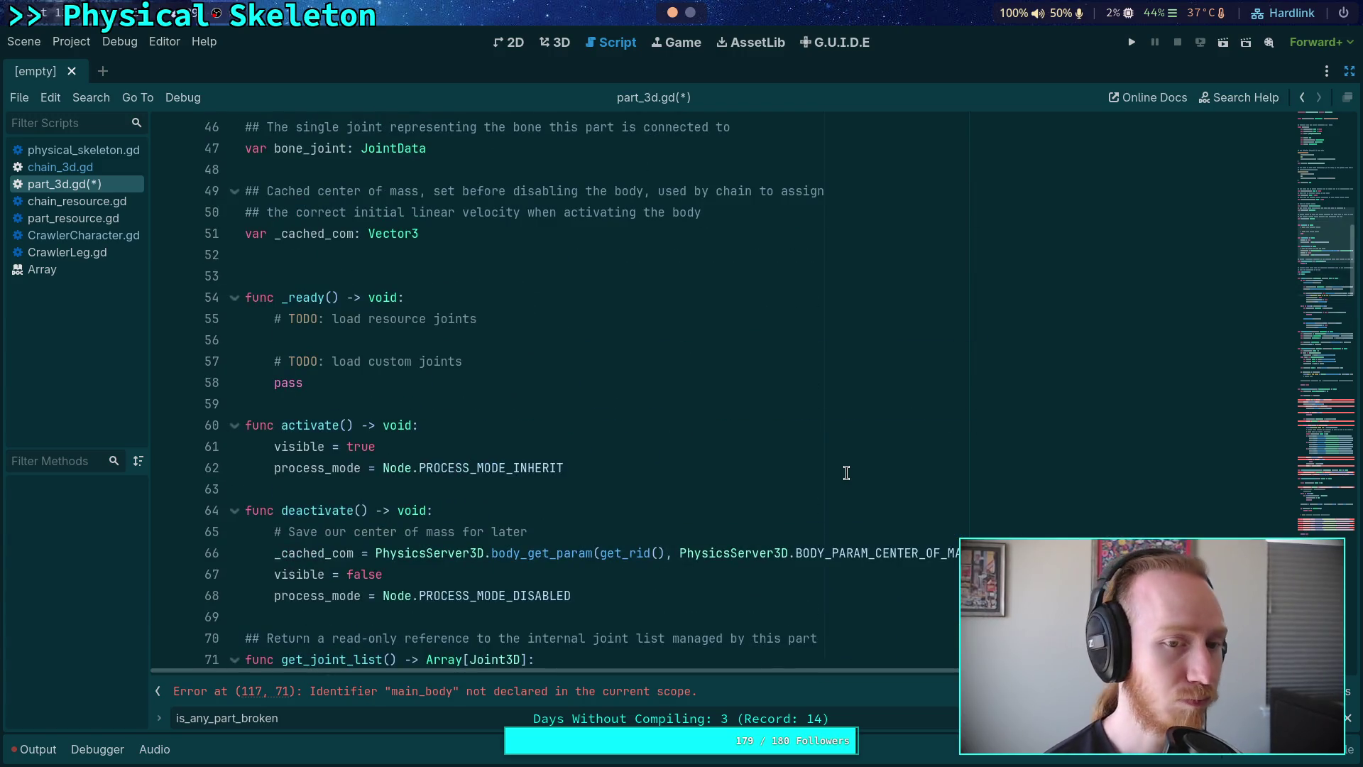
scroll(848, 469, "up", 5)
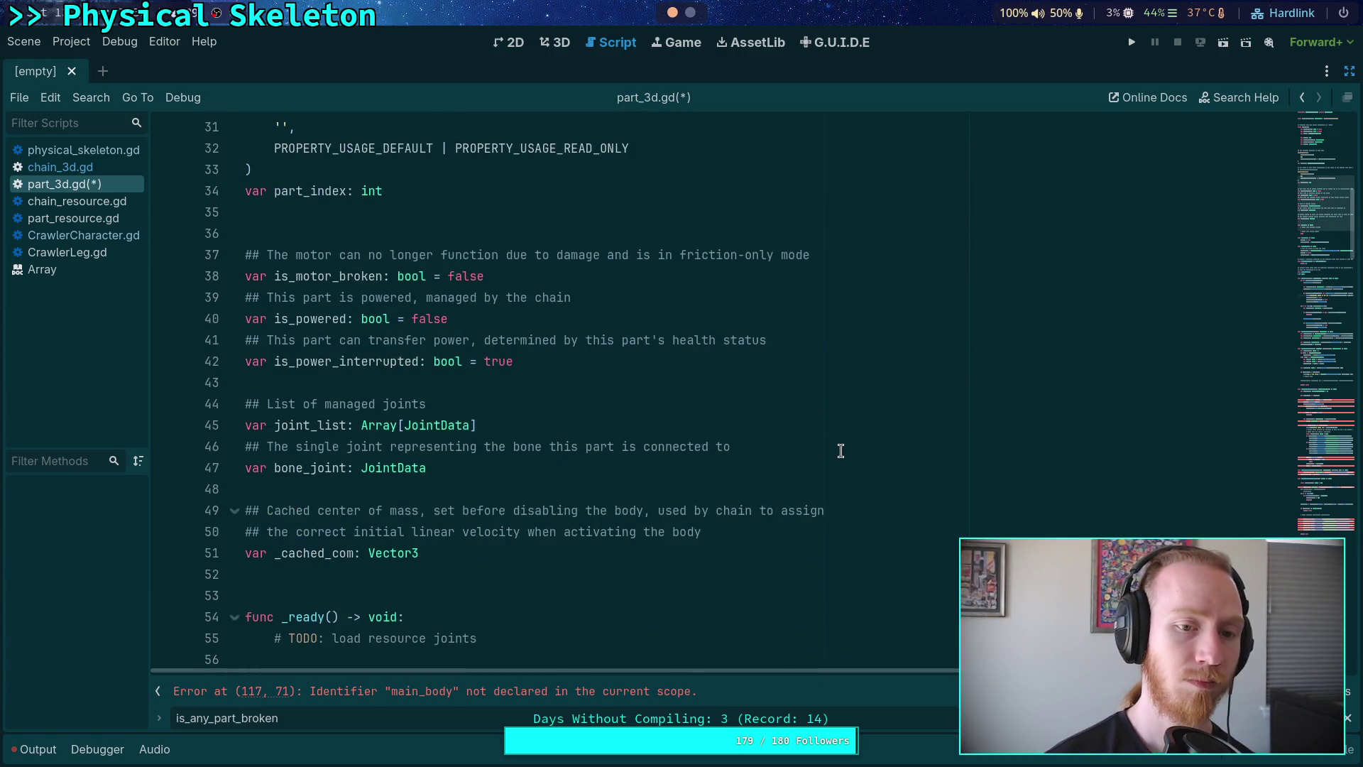
scroll(841, 450, "down", 14)
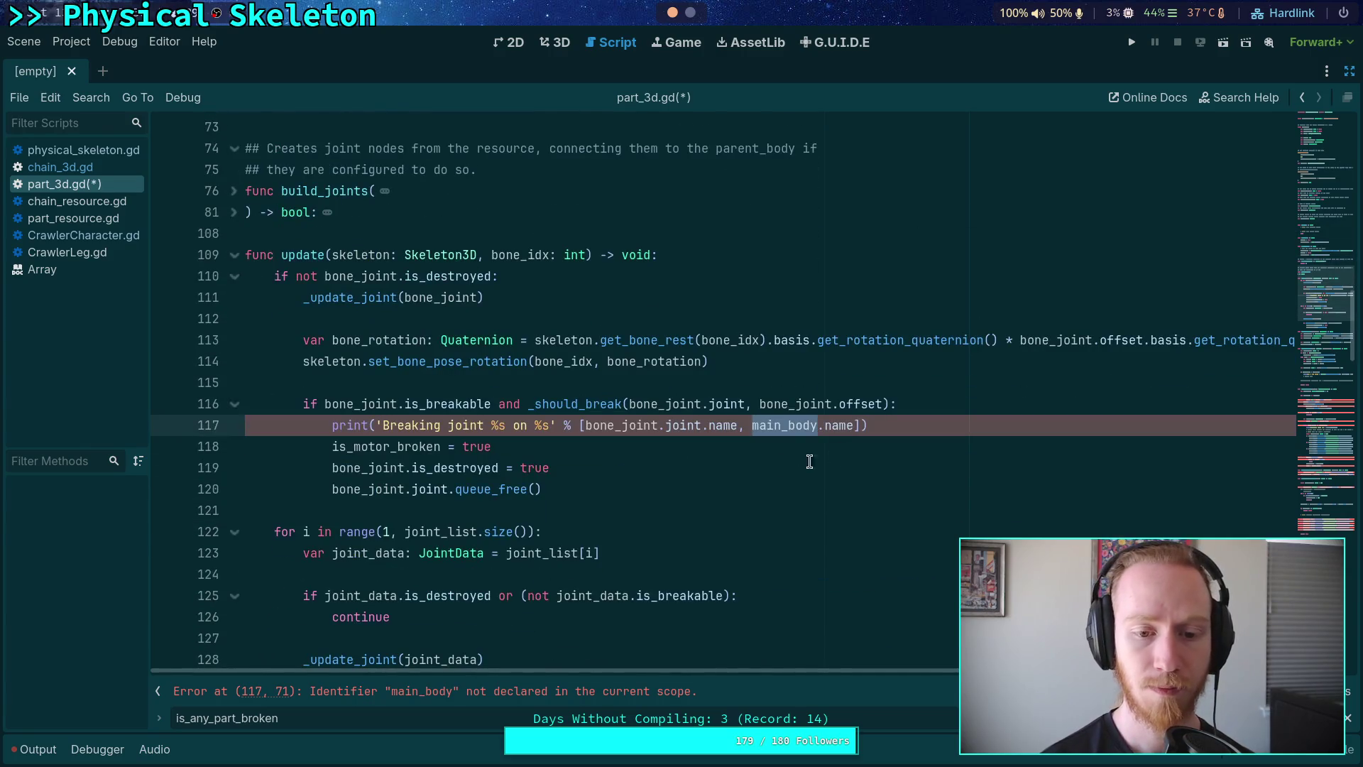
double_click(515, 425)
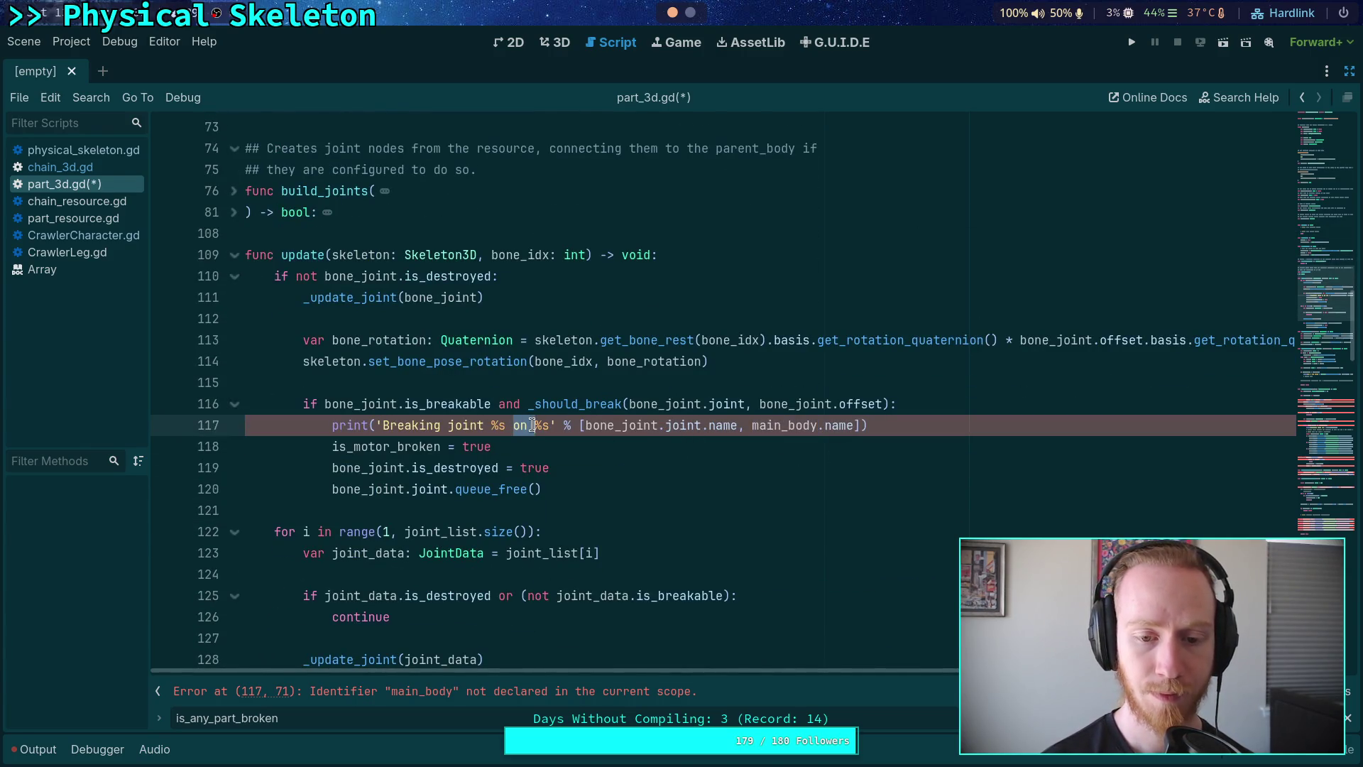
left_click_drag(506, 425, 553, 425)
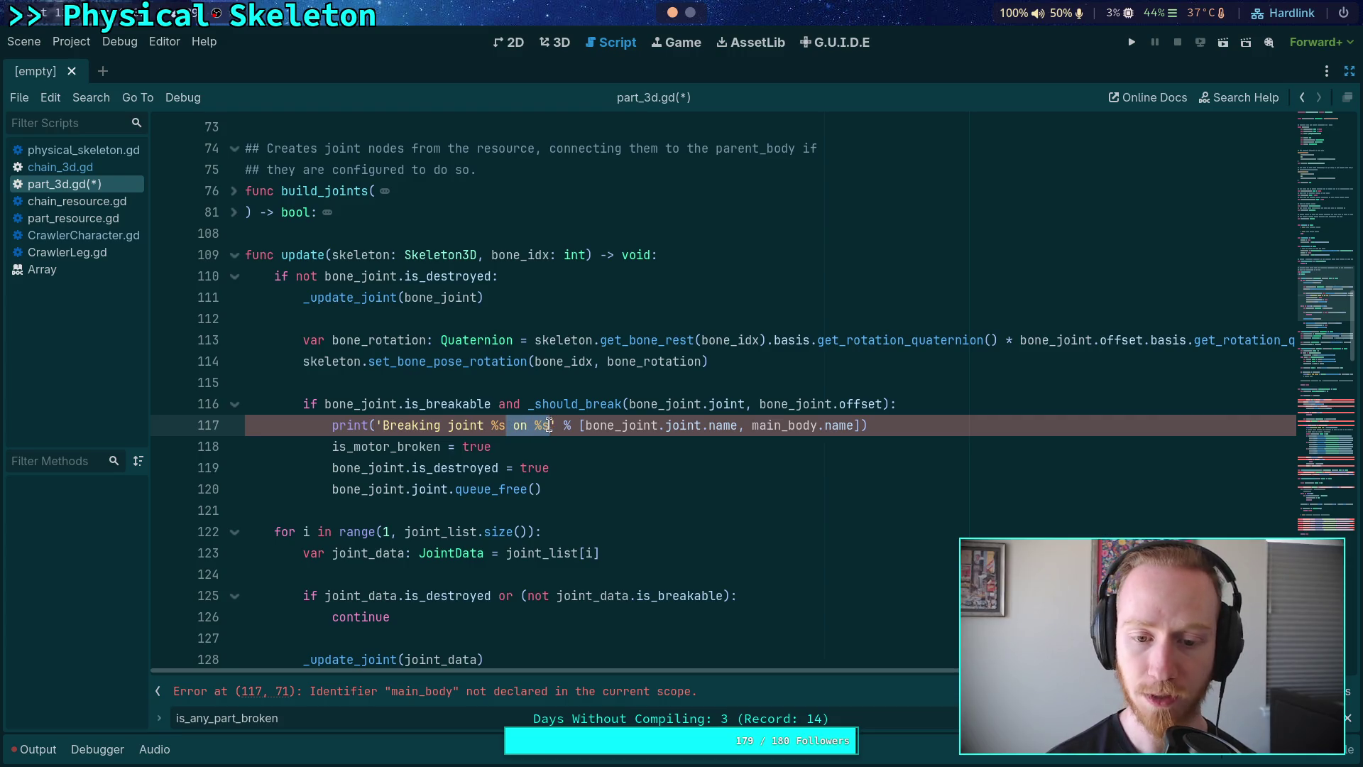
key("BackSpace")
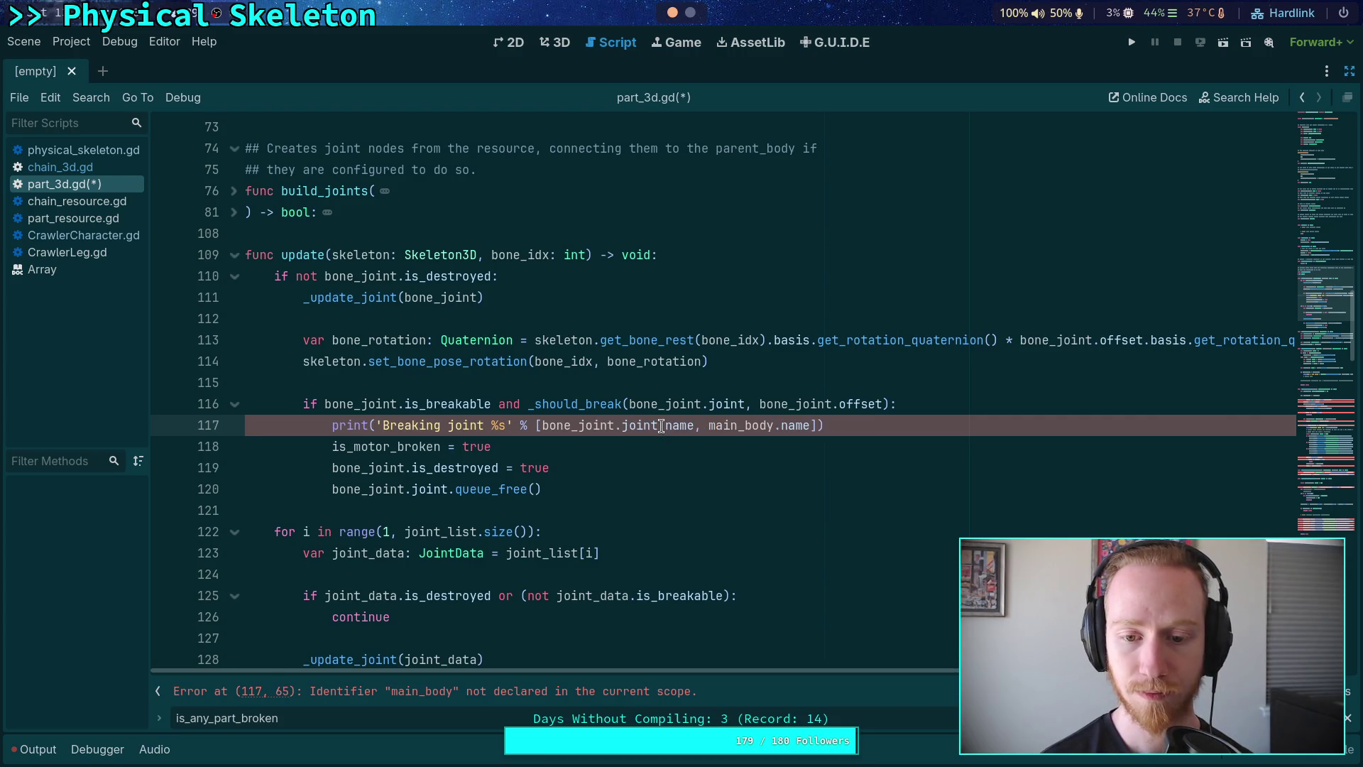
left_click_drag(673, 424, 822, 422)
key("BackSpace")
key("BackSpace")
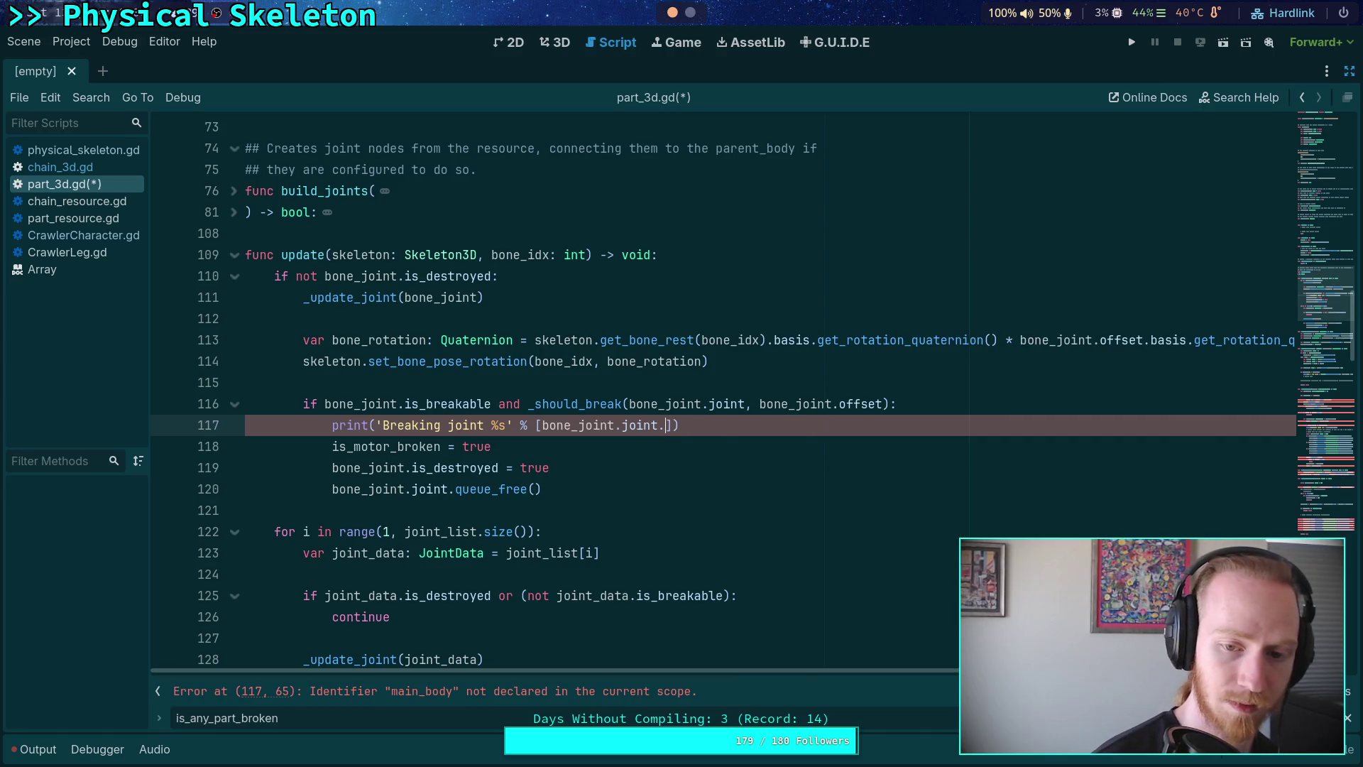
type("node")
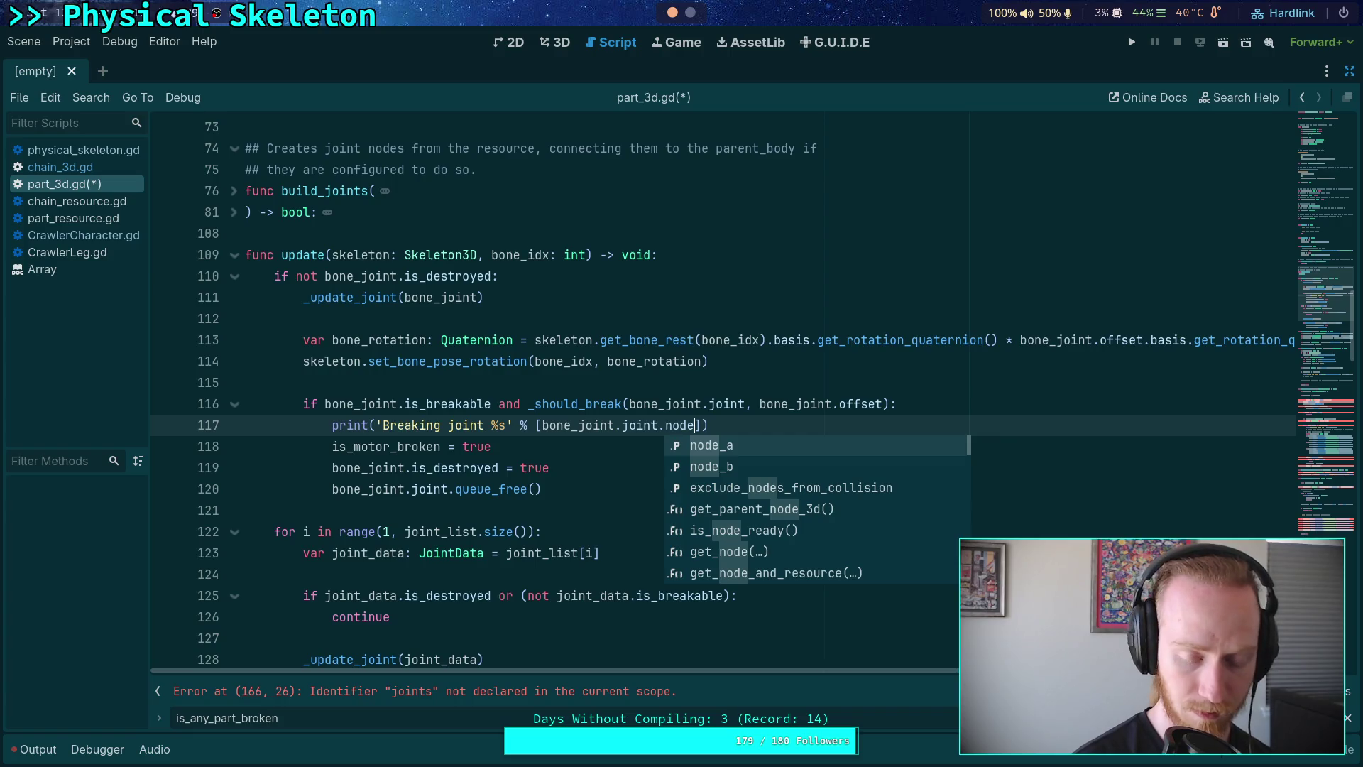
type("_g")
key("BackSpace")
key("BackSpace")
key("BackSpace")
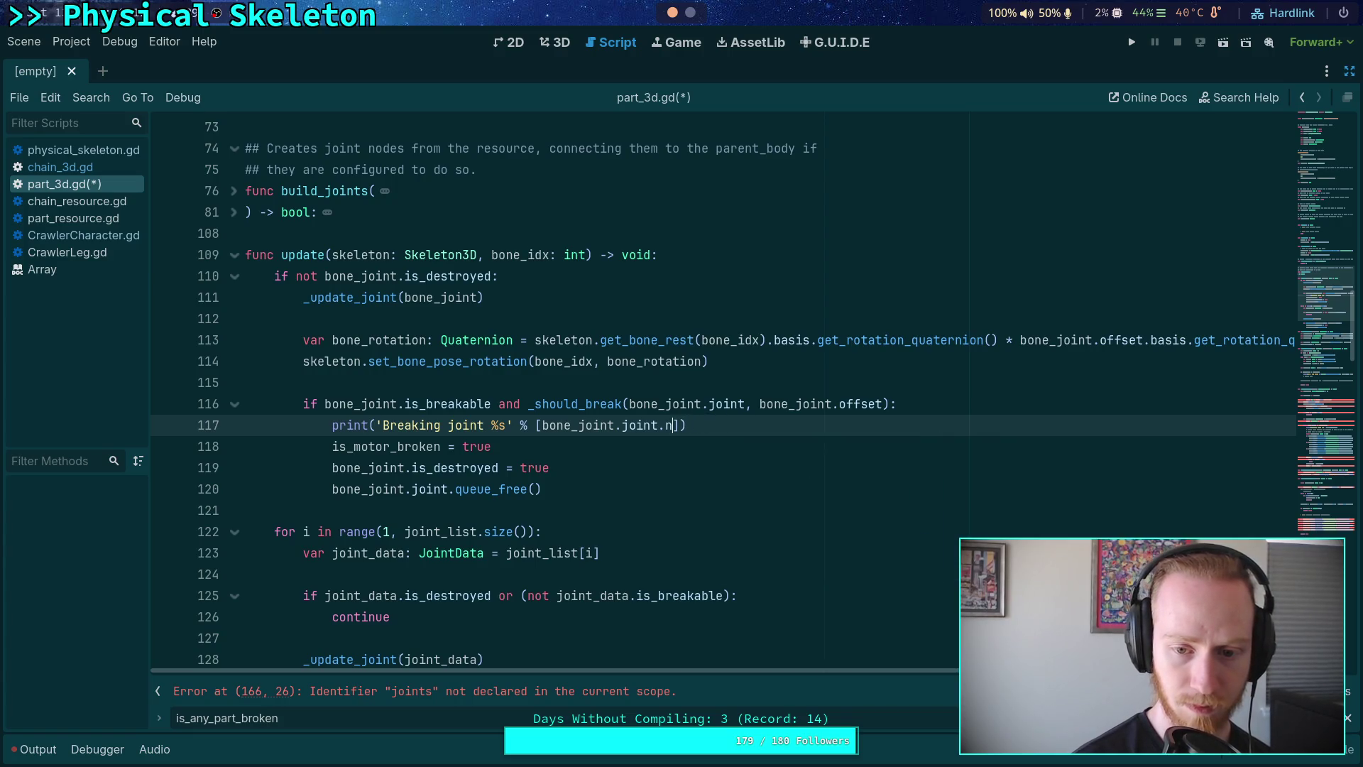
key("BackSpace")
type("get_pat")
key("Return")
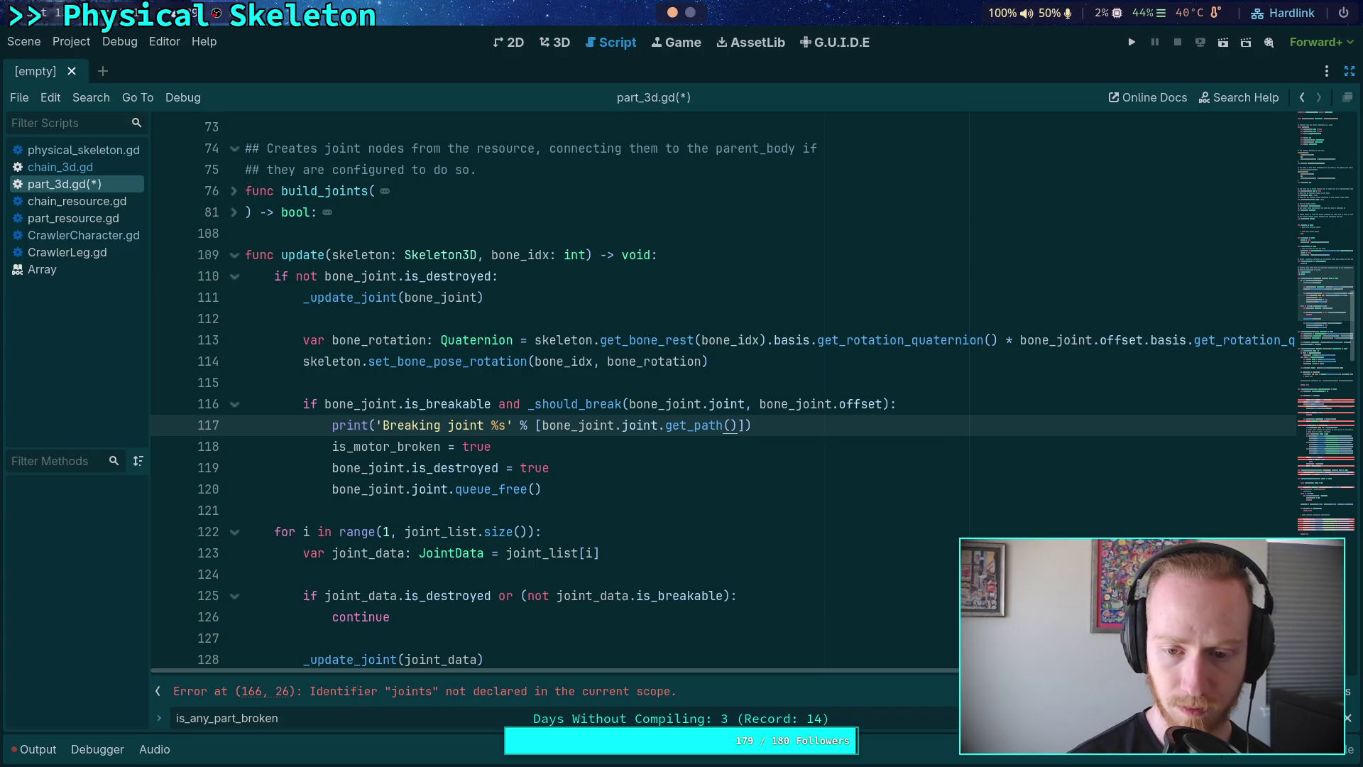
Step: Add the same print, using joint_data, inside the joint_data break branch and save the script
left_click(759, 465)
left_click(820, 428)
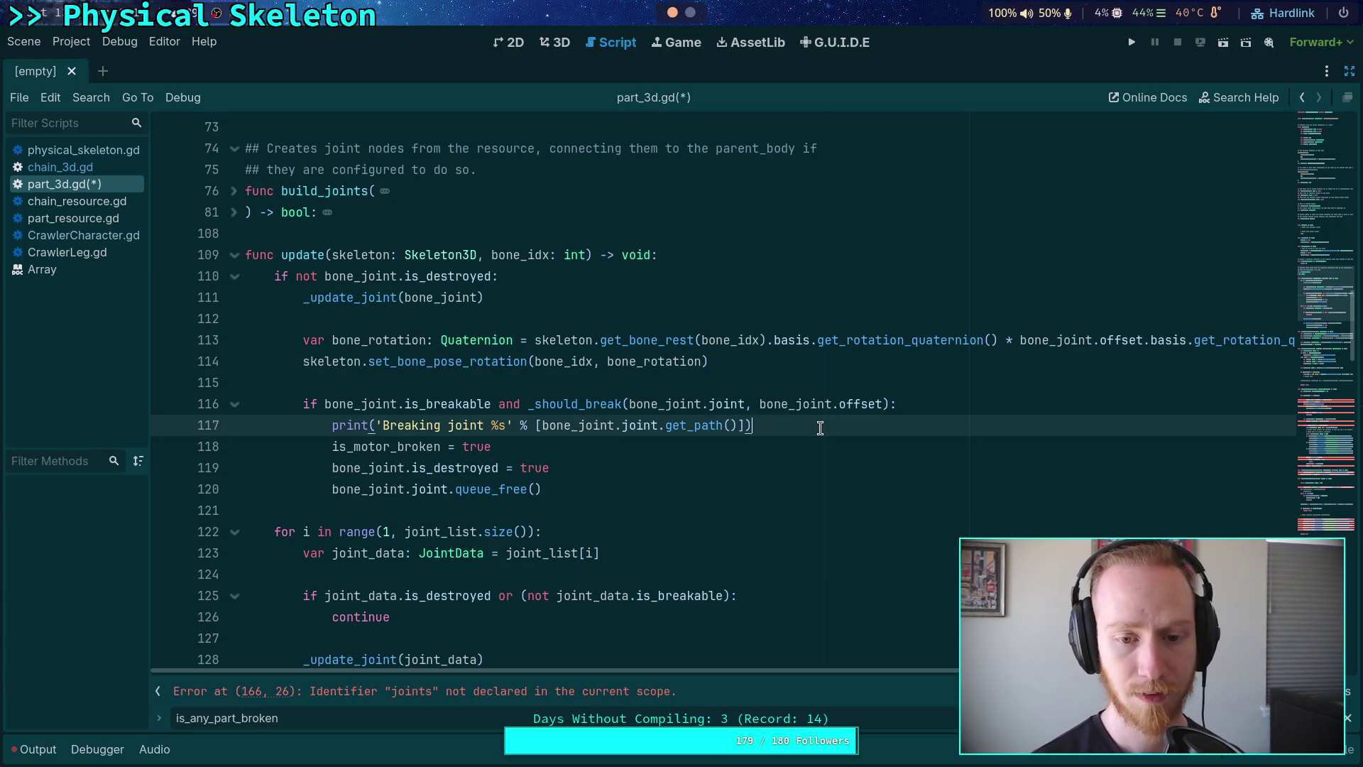
scroll(814, 427, "down", 15)
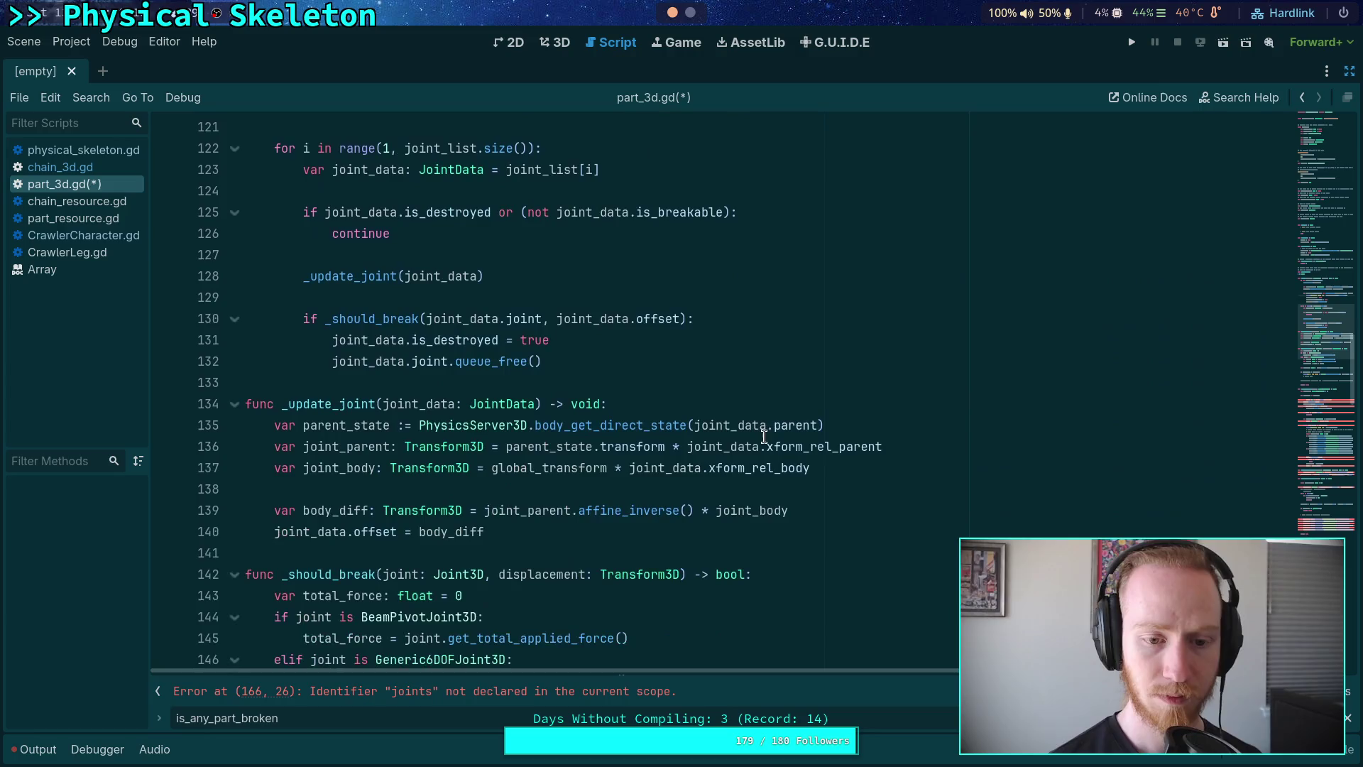
left_click(798, 325)
key("Return")
type("print('Breaking joint %s' % [bone_joint.joint.get_path()])")
key("Return")
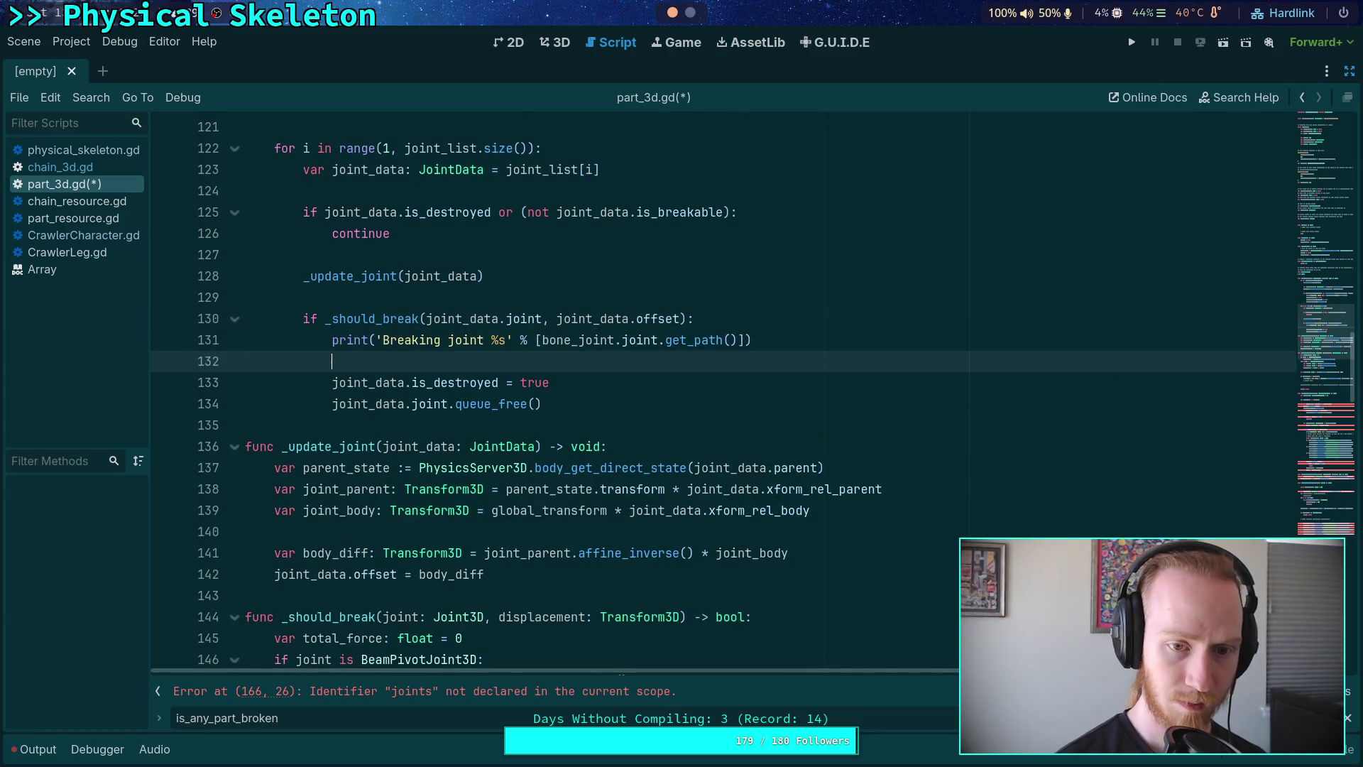
key("BackSpace")
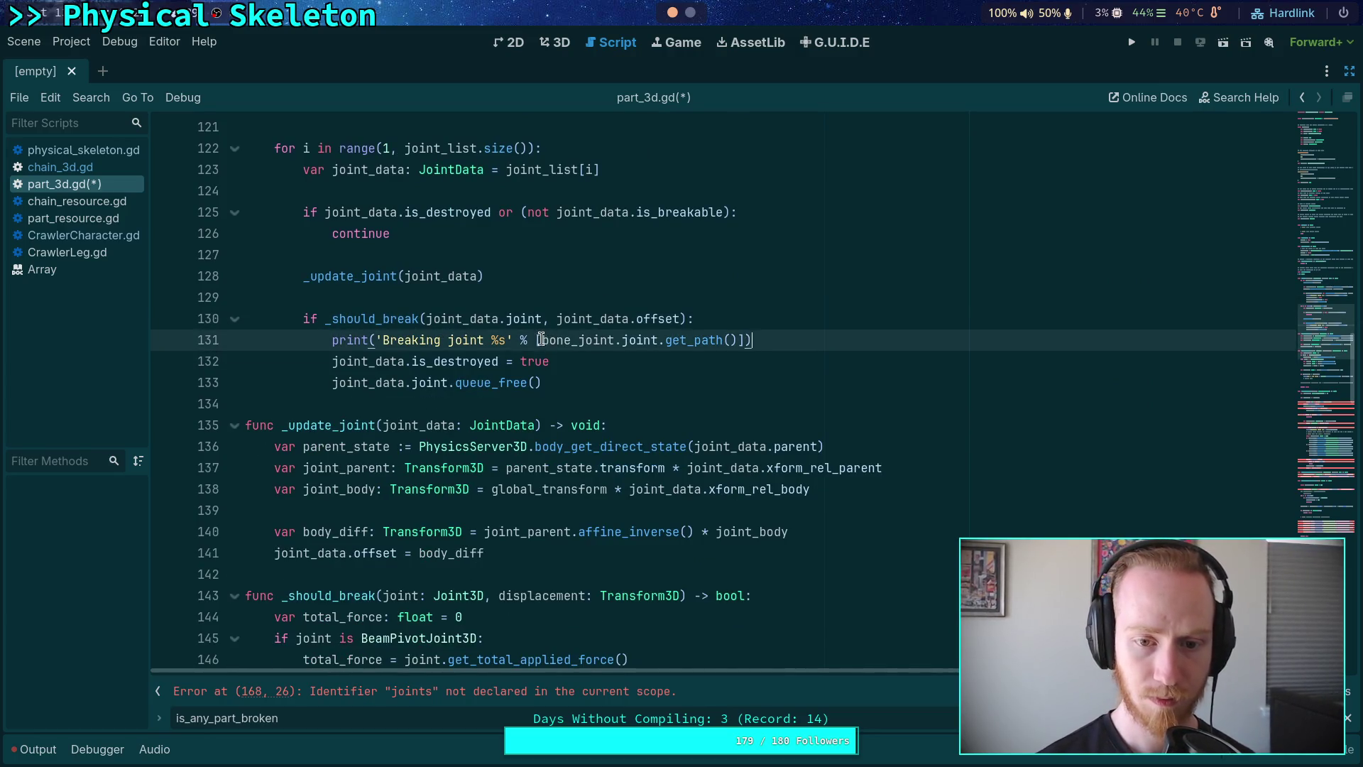
double_click(572, 340)
type("joint_data")
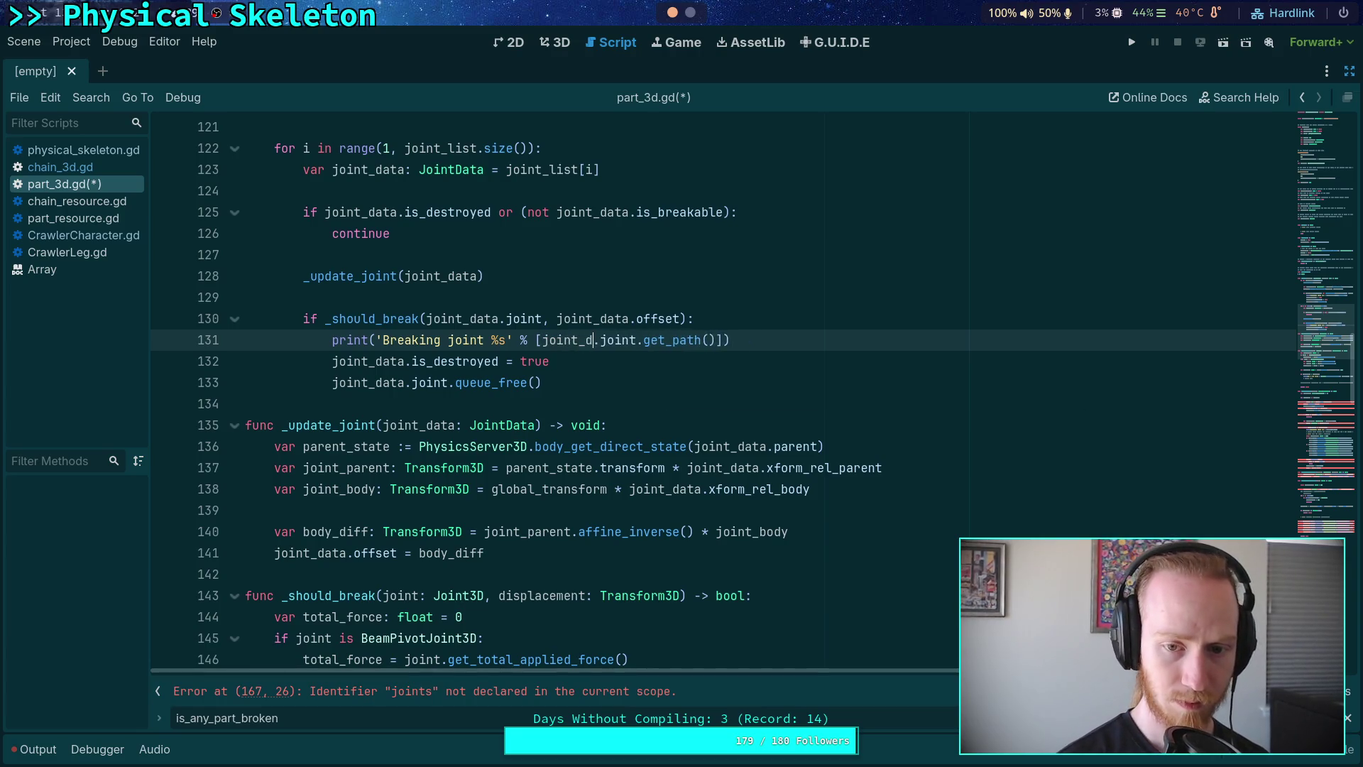
key("ctrl+s")
Step: Select and delete the whole _break_joints function, lines 162–198
left_click(610, 367)
scroll(617, 367, "up", 4)
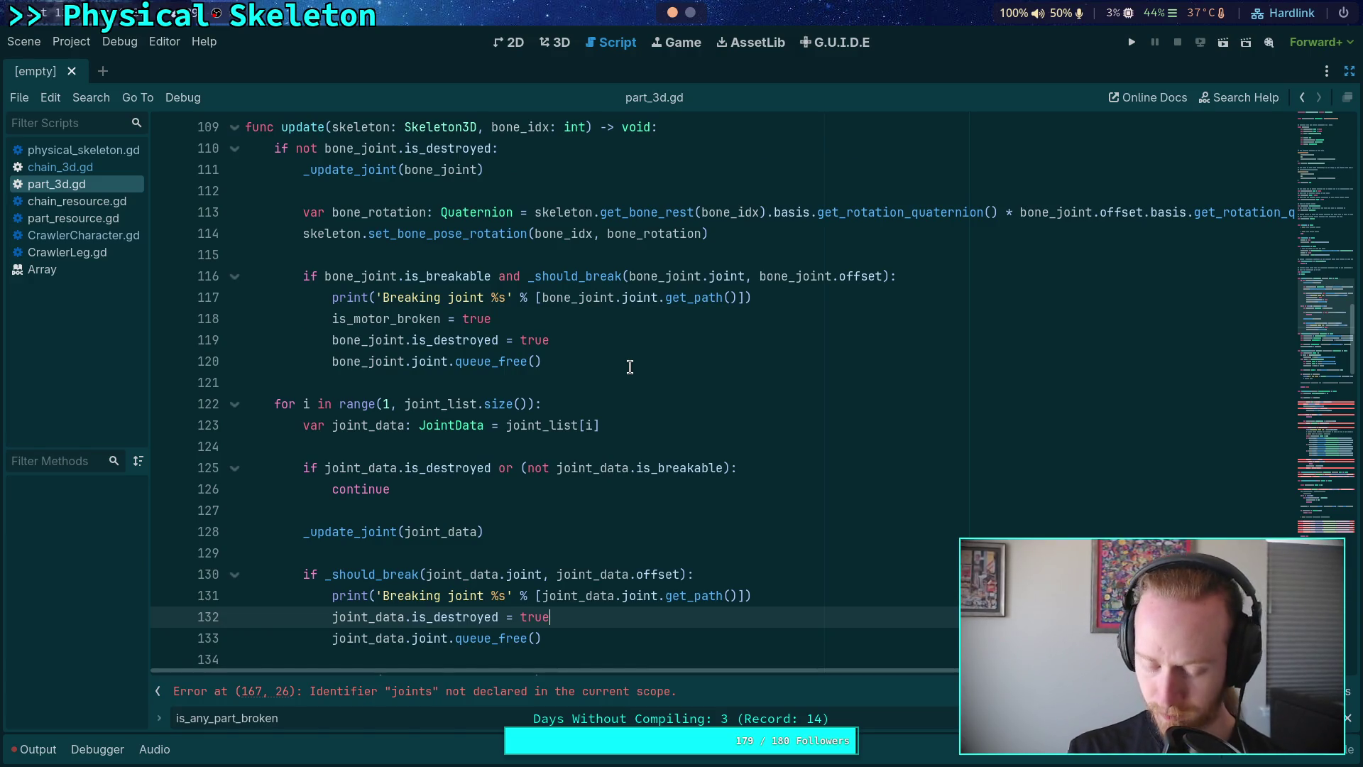
scroll(630, 368, "down", 2)
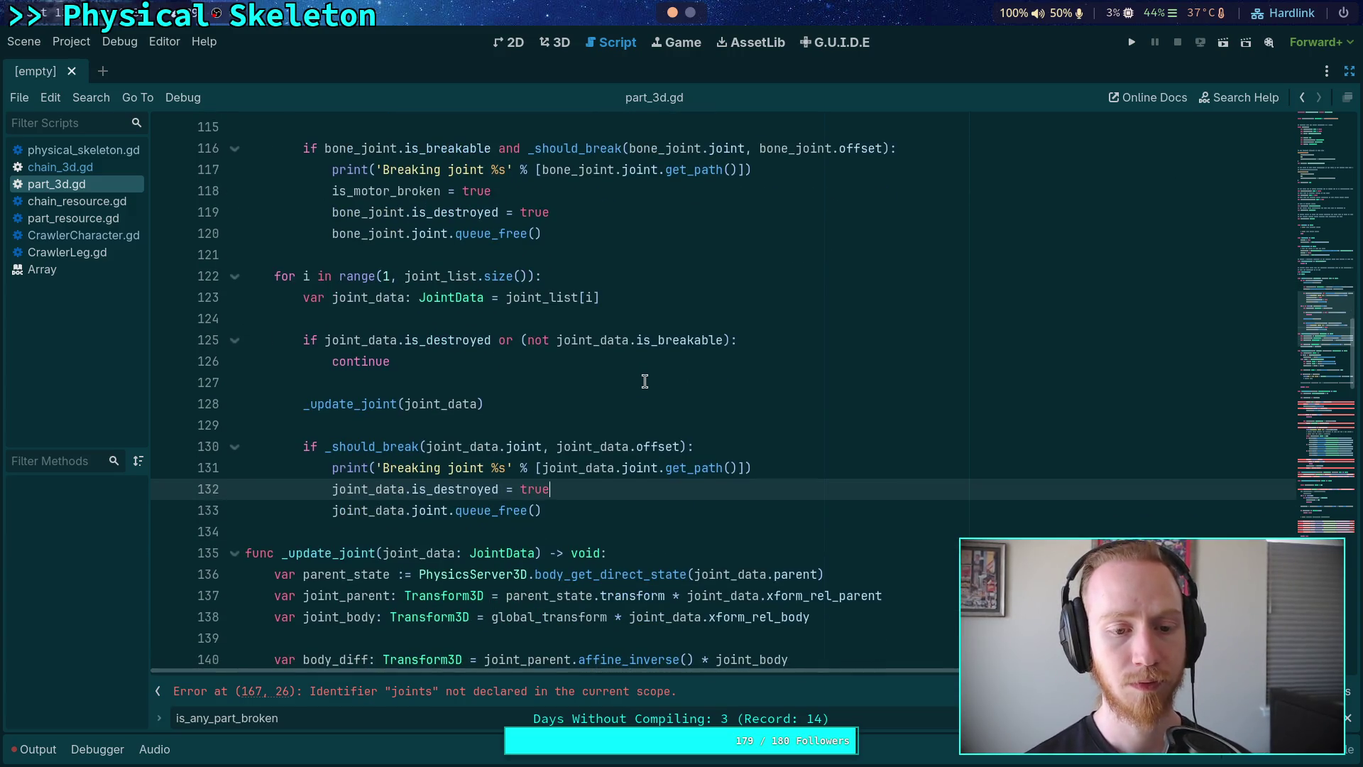
scroll(644, 381, "down", 4)
scroll(551, 437, "down", 8)
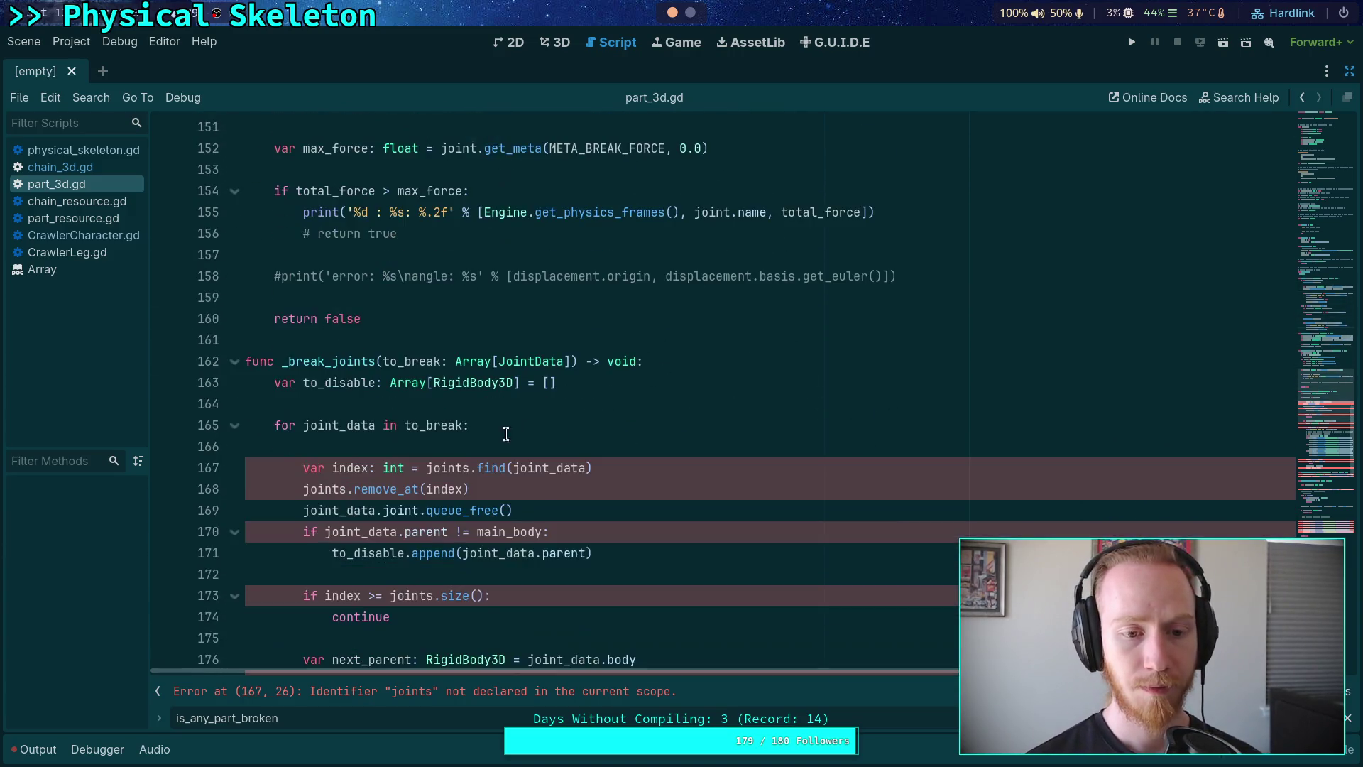
scroll(505, 434, "down", 4)
scroll(331, 248, "up", 1)
mouse_move(241, 170)
left_mouse_down()
mouse_move(441, 369)
mouse_move(461, 362)
mouse_move(568, 486)
left_mouse_up()
scroll(441, 368, "down", 7)
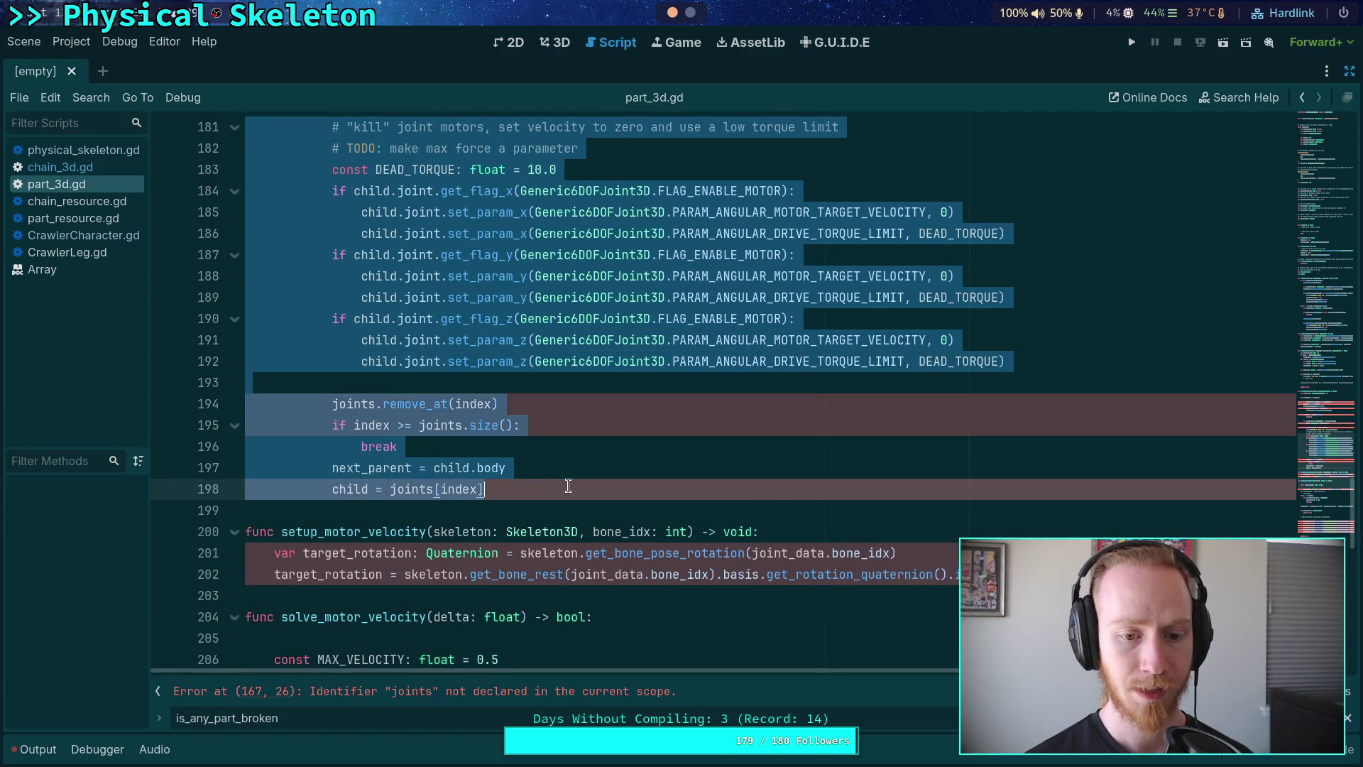
key("Delete")
Step: Save part_3d.gd with the function removed
scroll(451, 322, "up", 3)
left_click(451, 339)
left_click(451, 322)
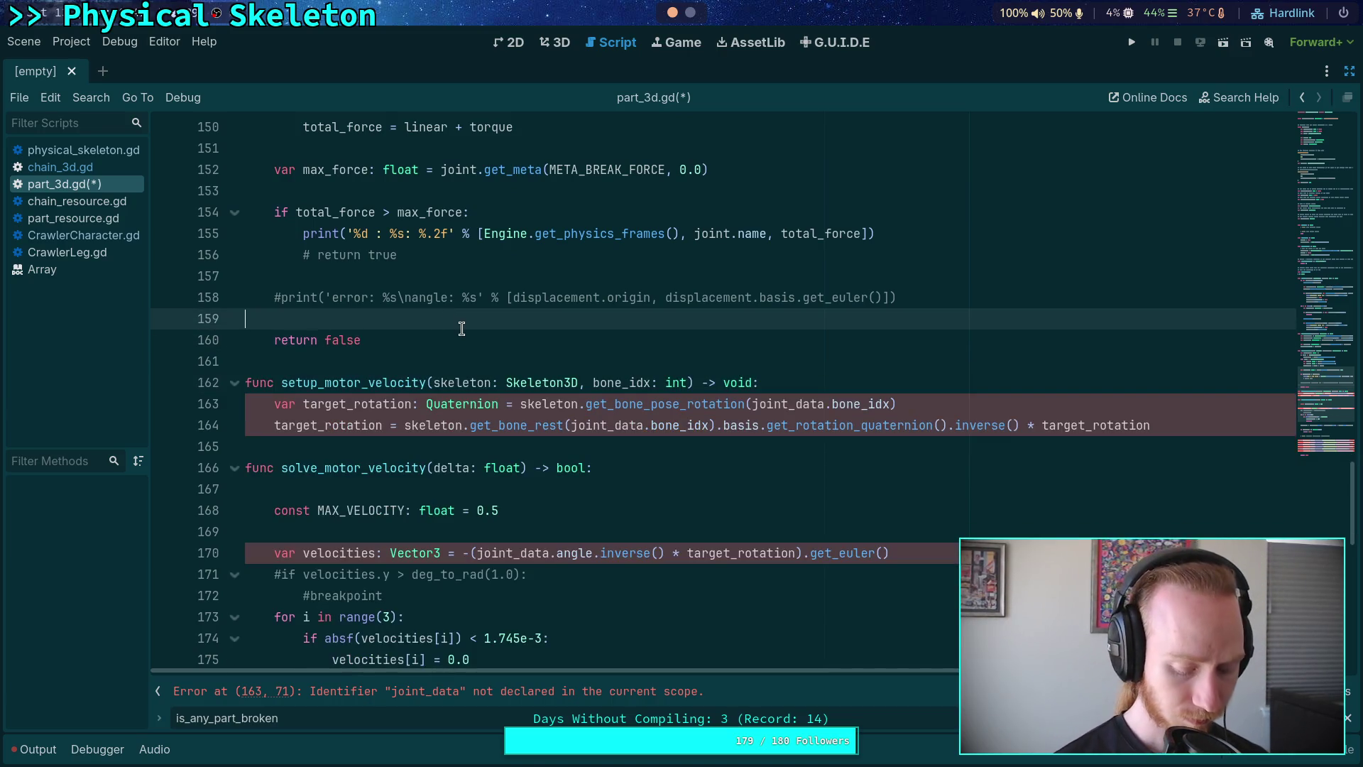
key("ctrl+s")
scroll(463, 325, "up", 13)
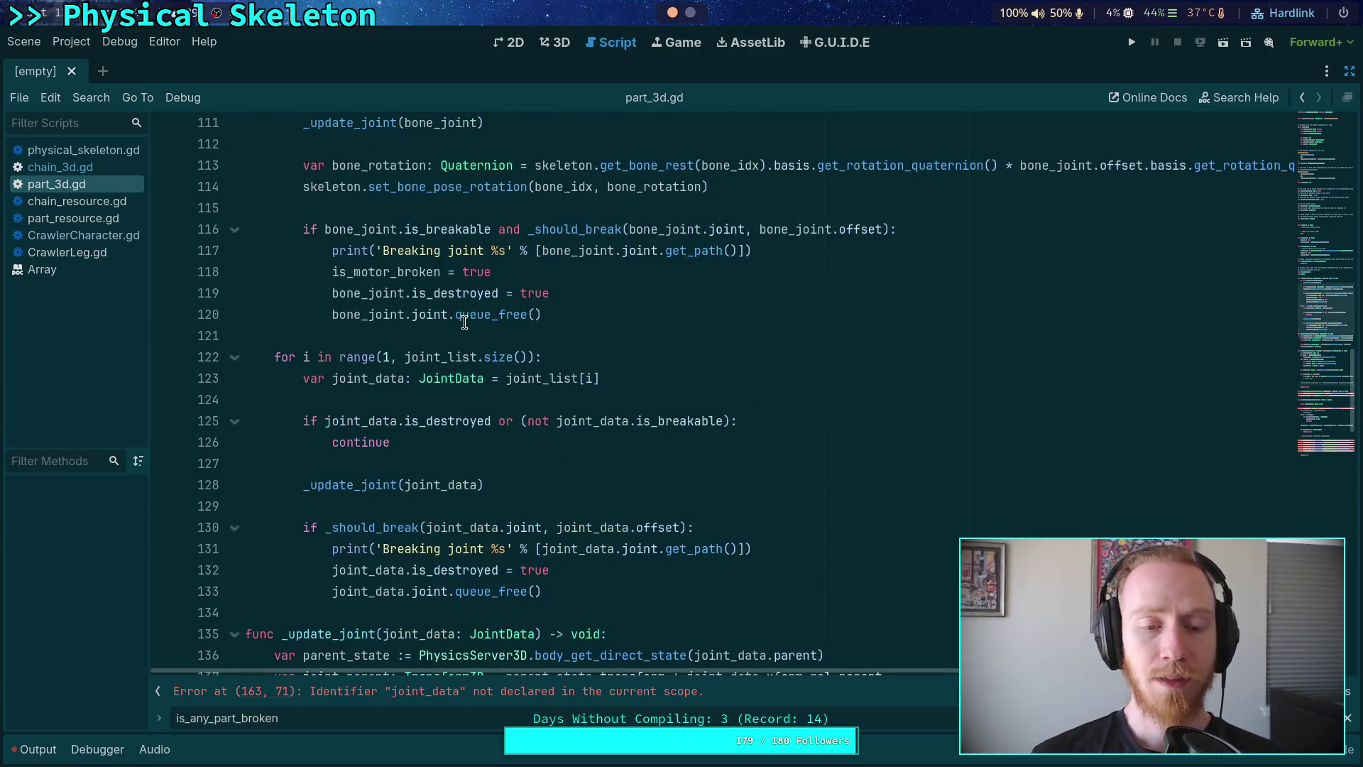
Step: Undo the accidental paste on line 120 of part_3d.gd
left_click(464, 322)
key("ctrl+v")
scroll(464, 323, "up", 3)
scroll(464, 323, "down", 4)
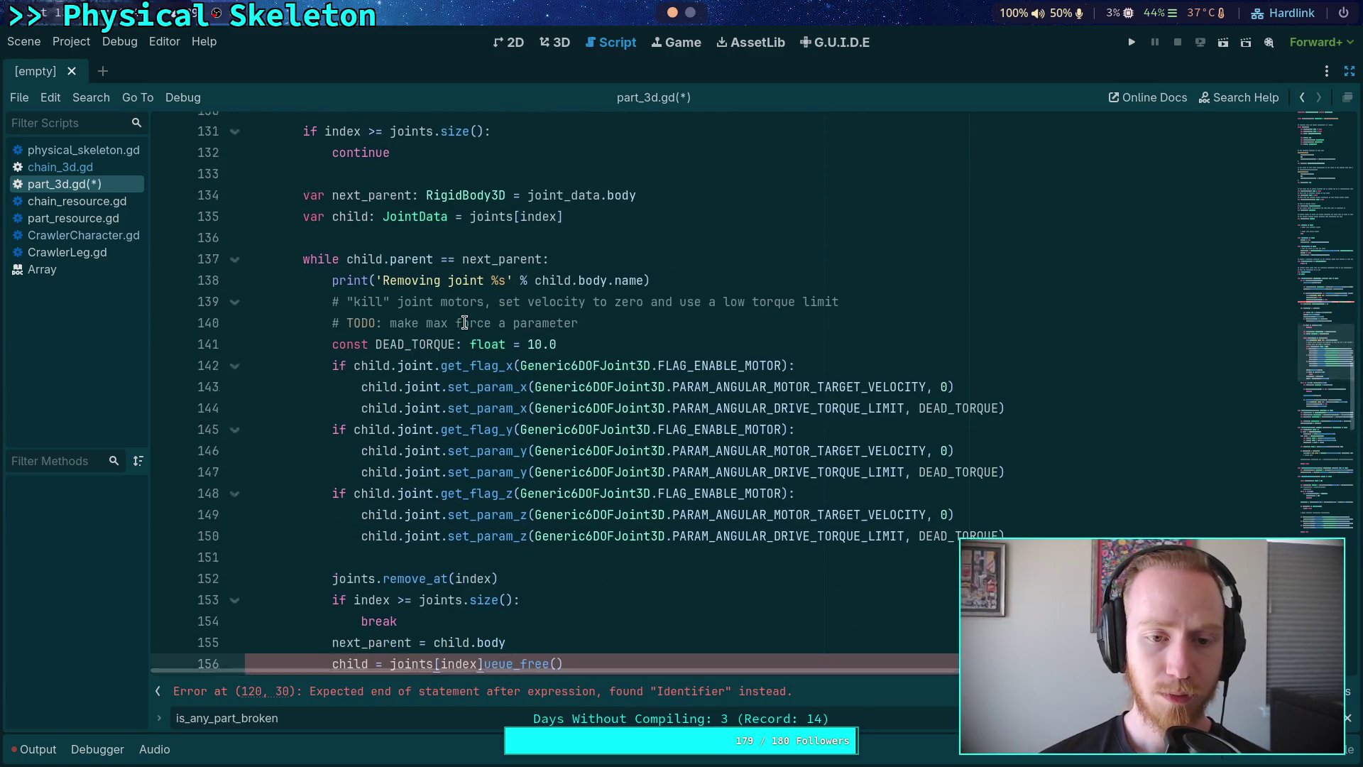
scroll(465, 323, "up", 5)
left_click(459, 299)
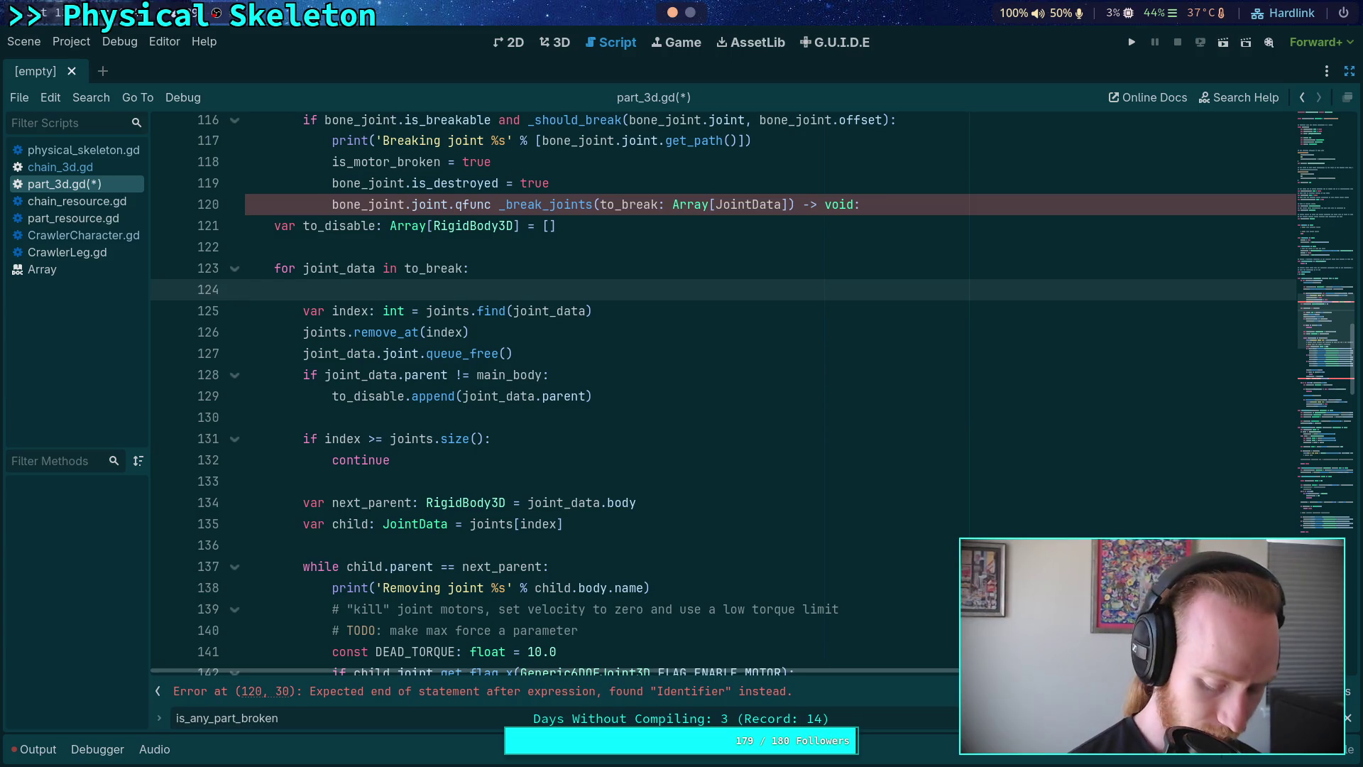
key("ctrl+z")
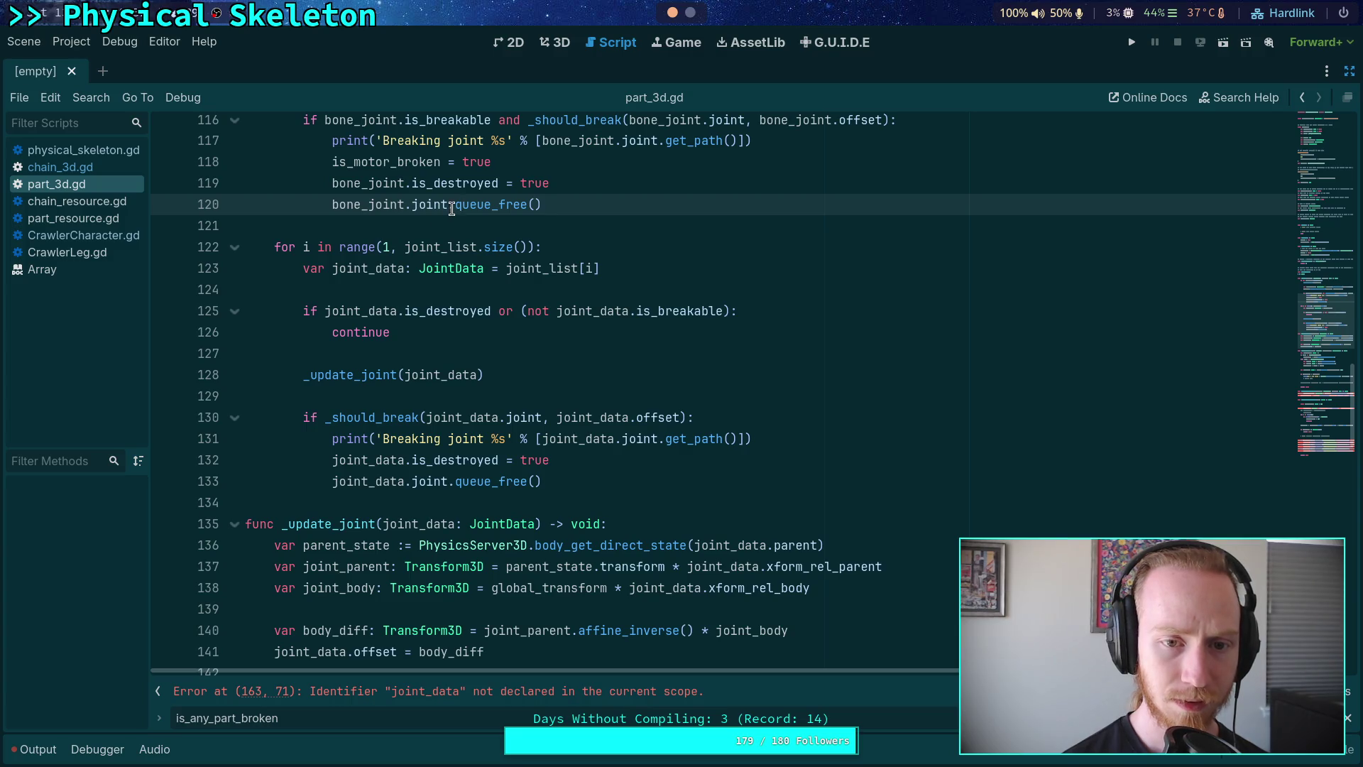
mouse_move(457, 207)
key("ctrl+shift+z")
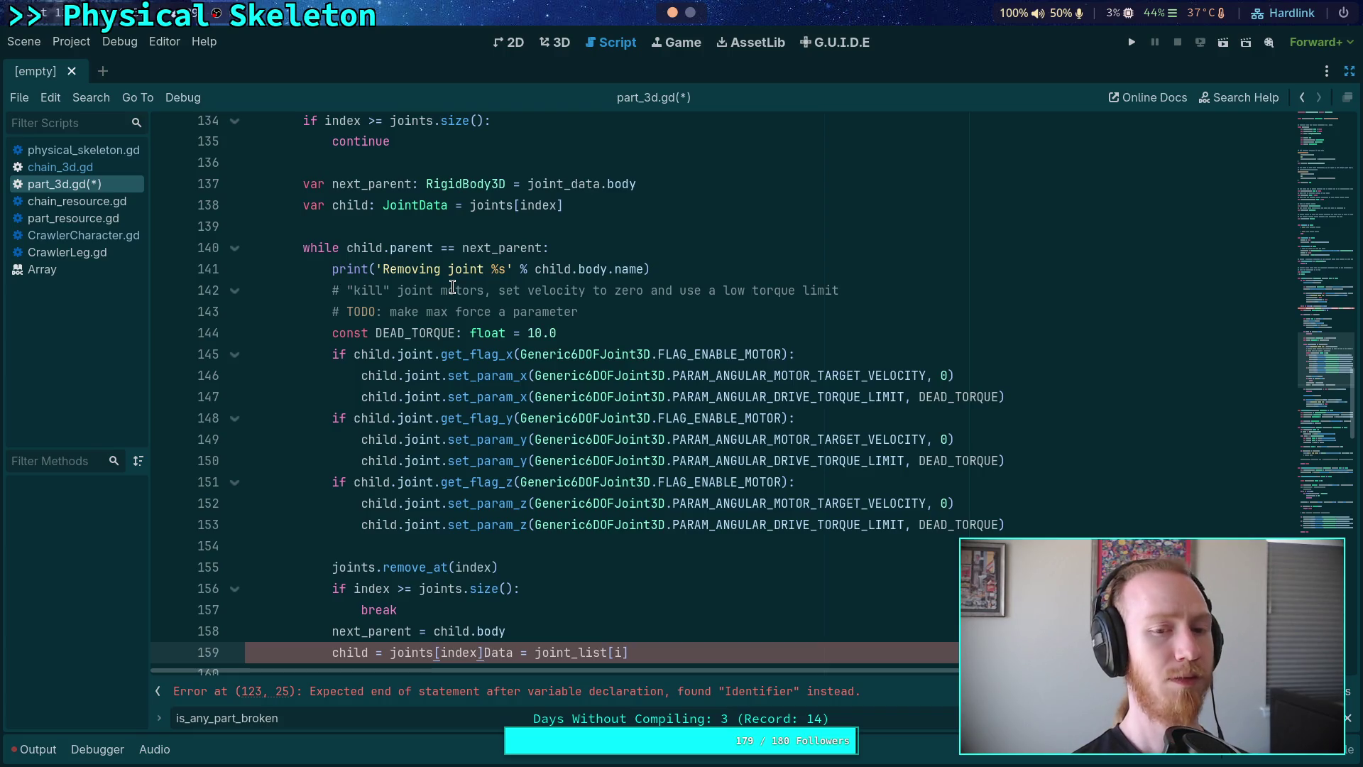
key("ctrl+z")
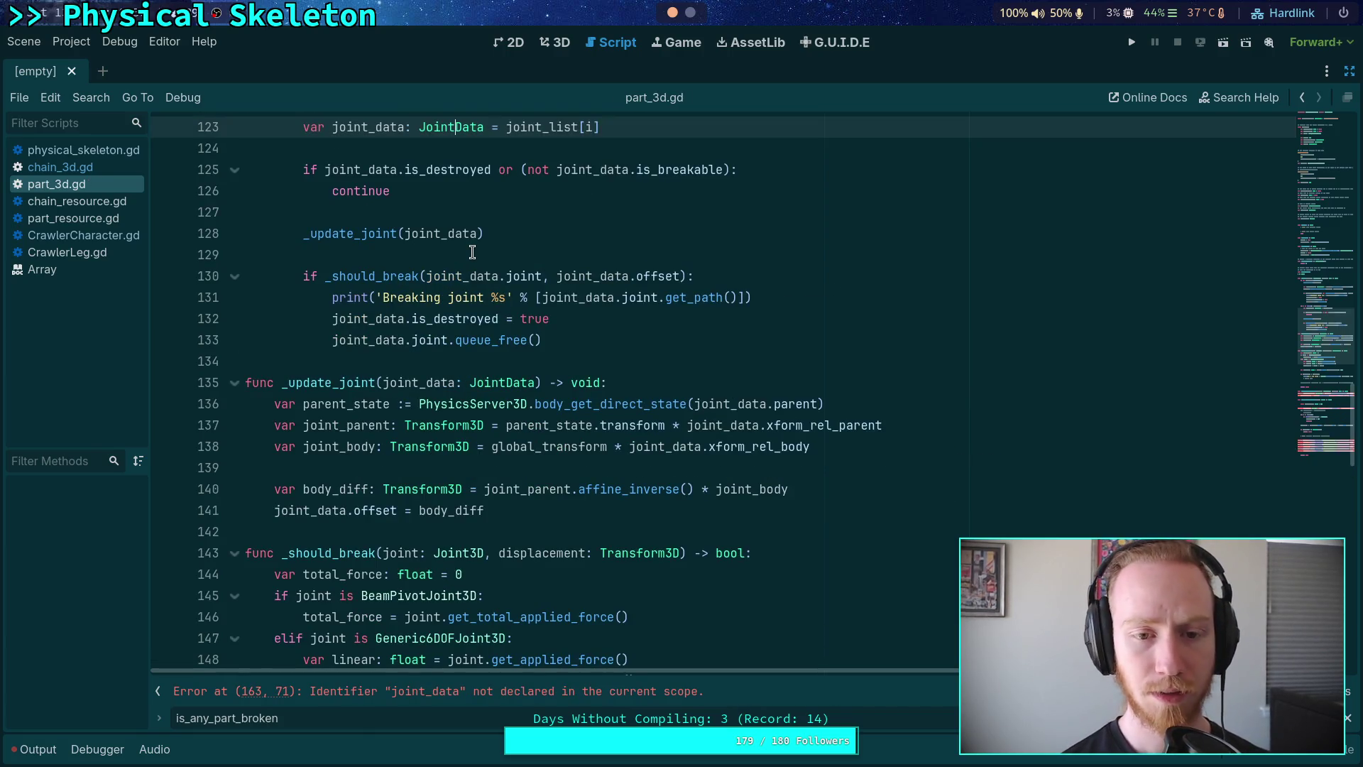
Step: Step back and forth through the undo history until part_3d.gd matches the saved script
scroll(478, 248, "down", 1)
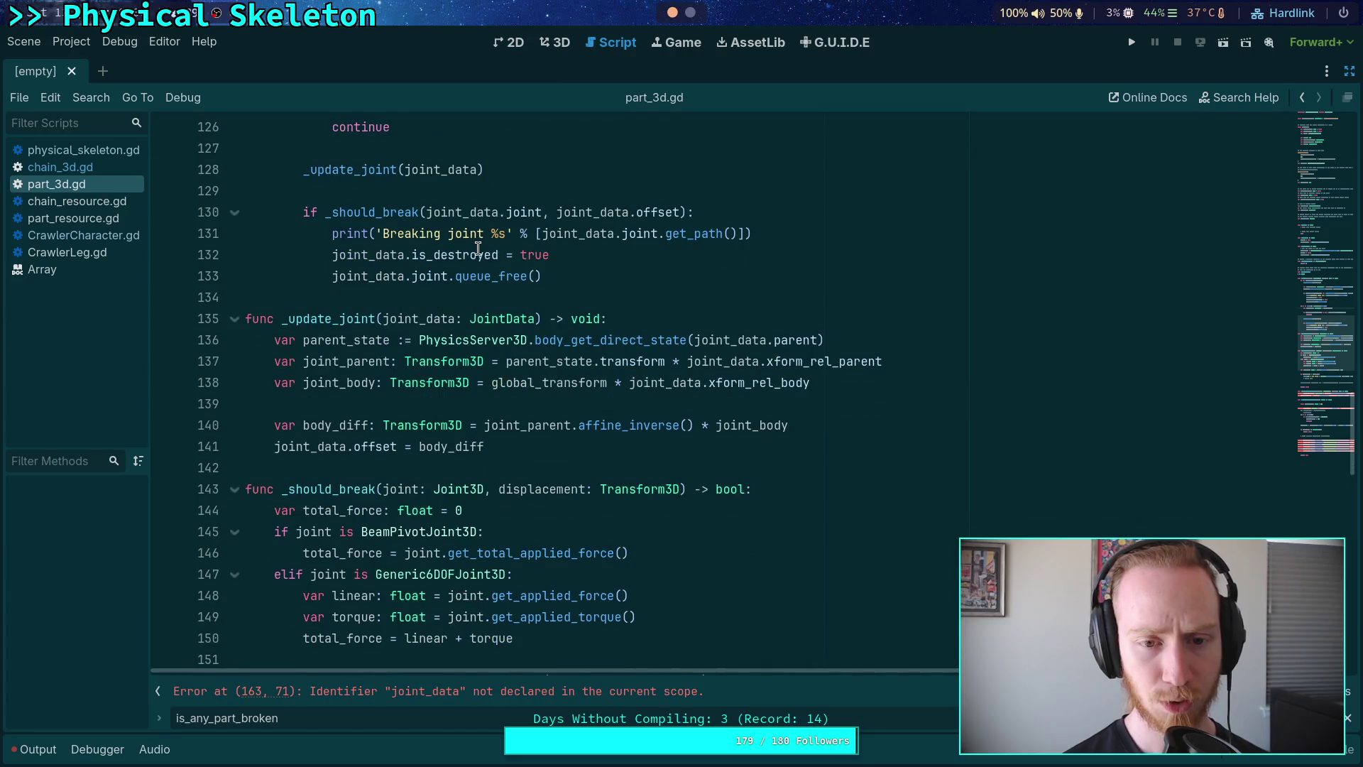
scroll(455, 204, "down", 11)
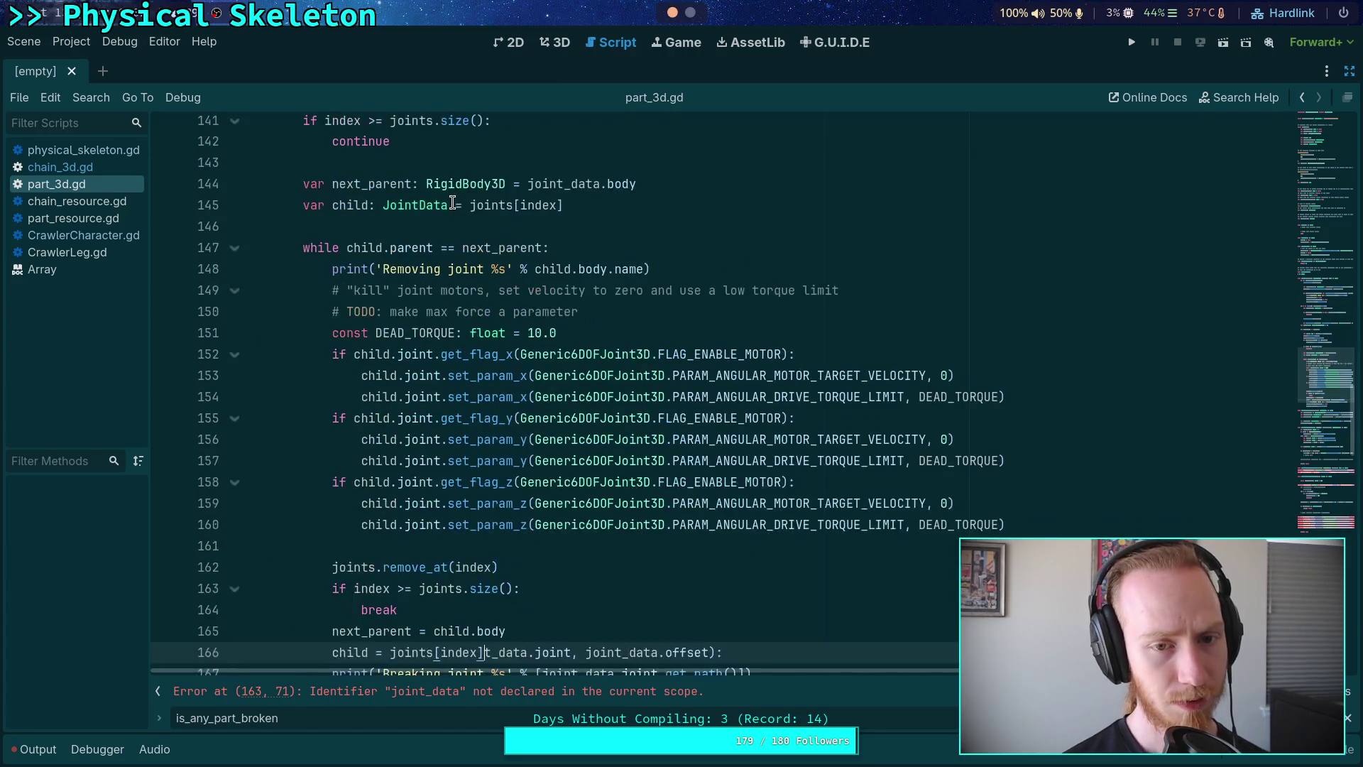
key("ctrl+shift+z")
key("ctrl+z")
key("ctrl+z")
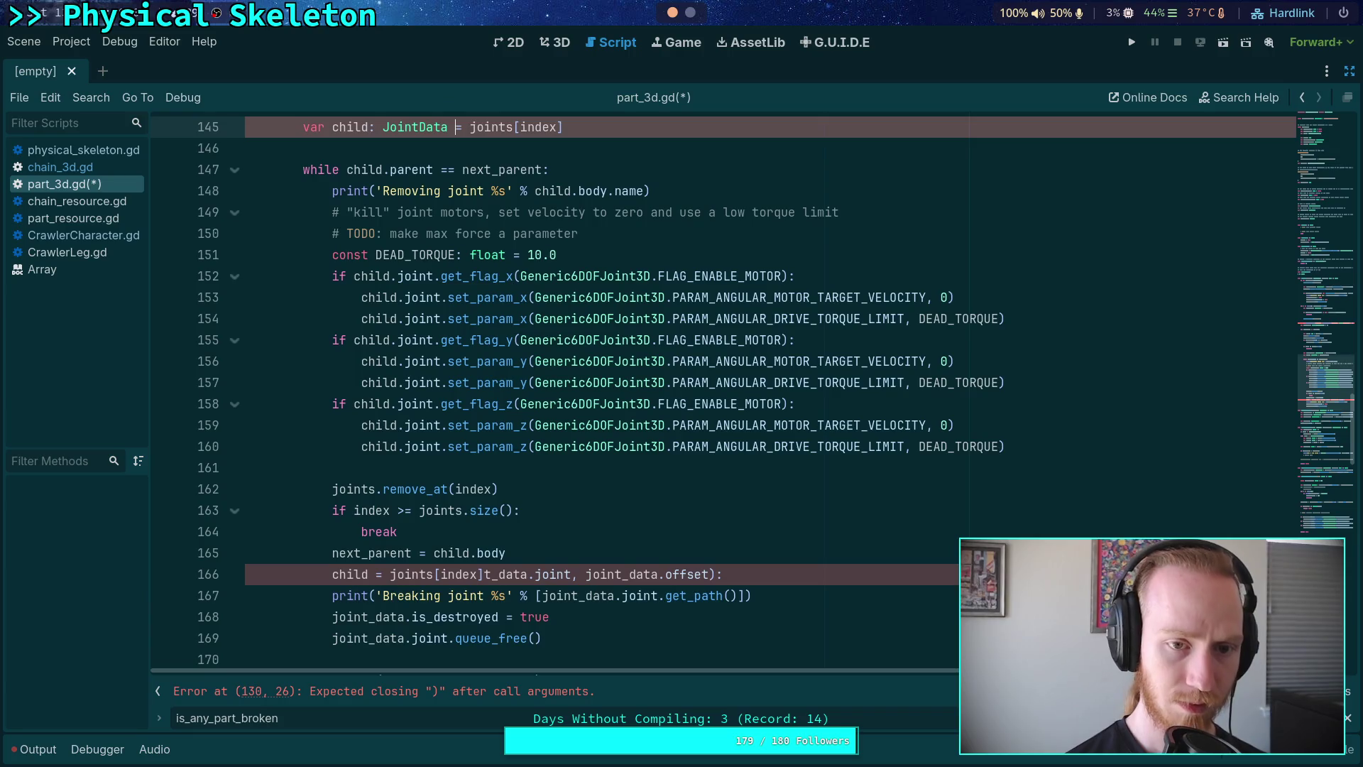
key("ctrl+shift+z")
key("ctrl+shift+z")
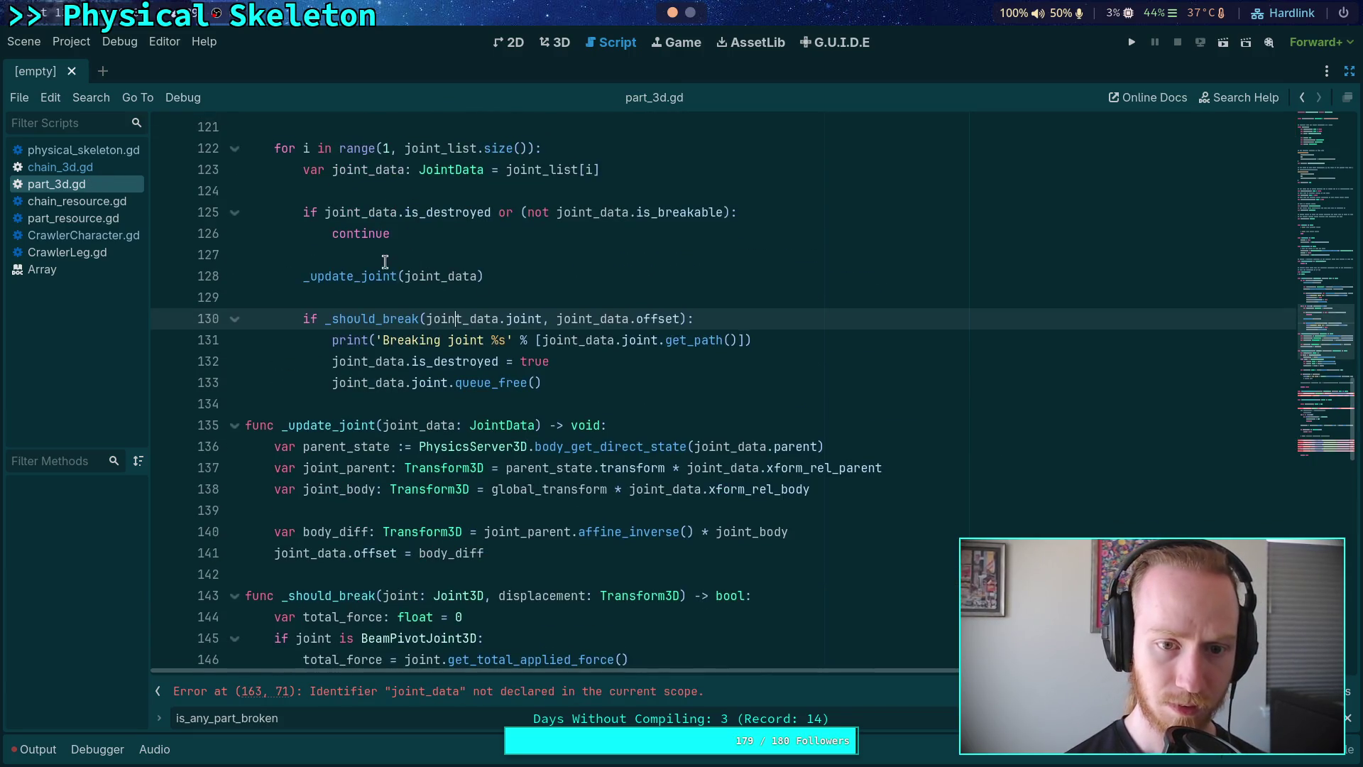
key("ctrl+z")
key("ctrl+z")
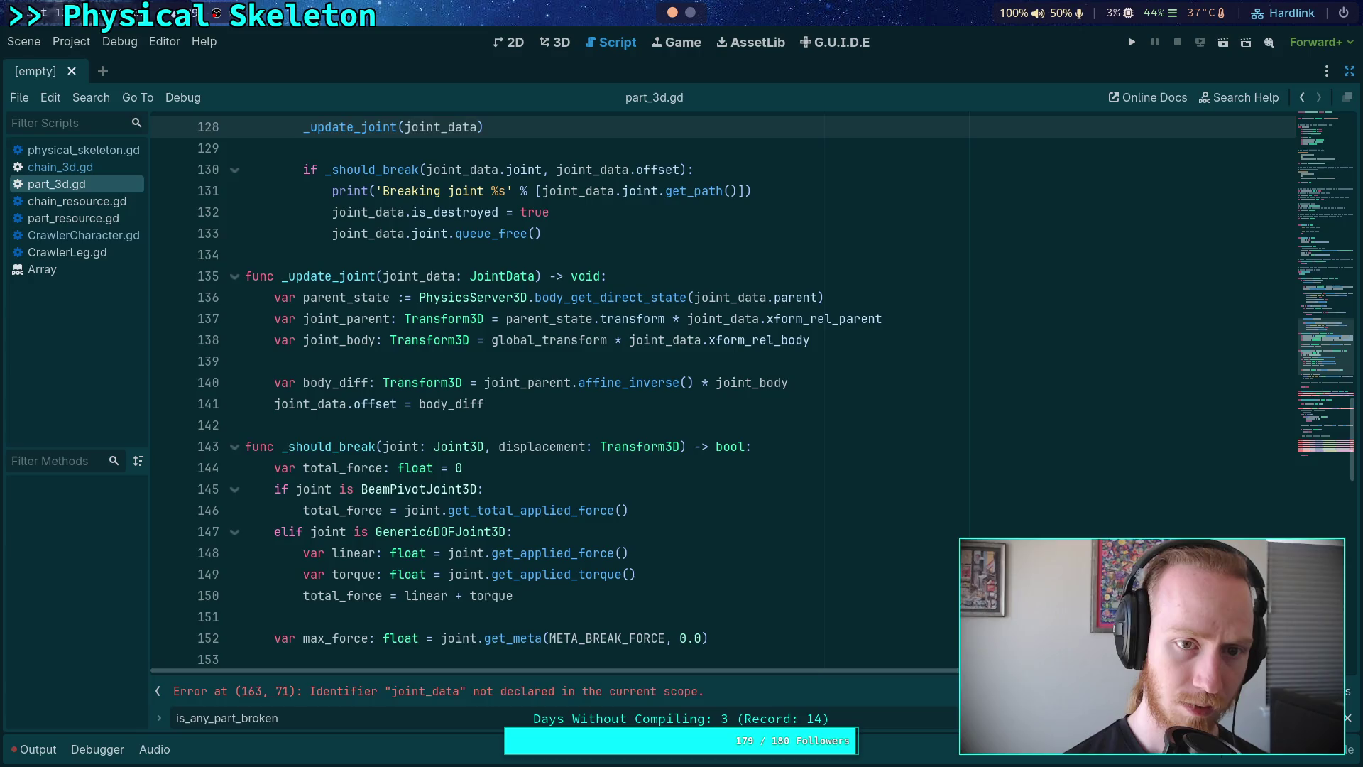
key("ctrl+shift+z")
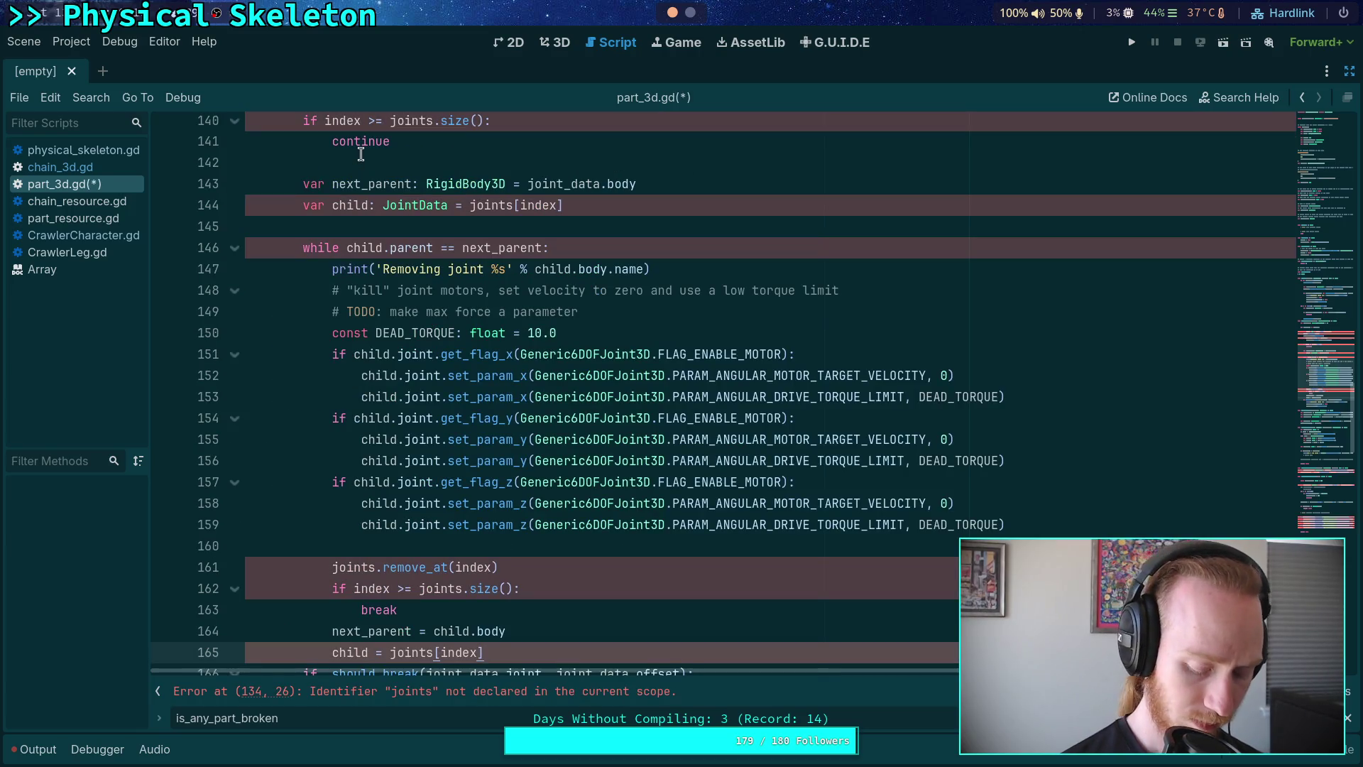
key("ctrl+z")
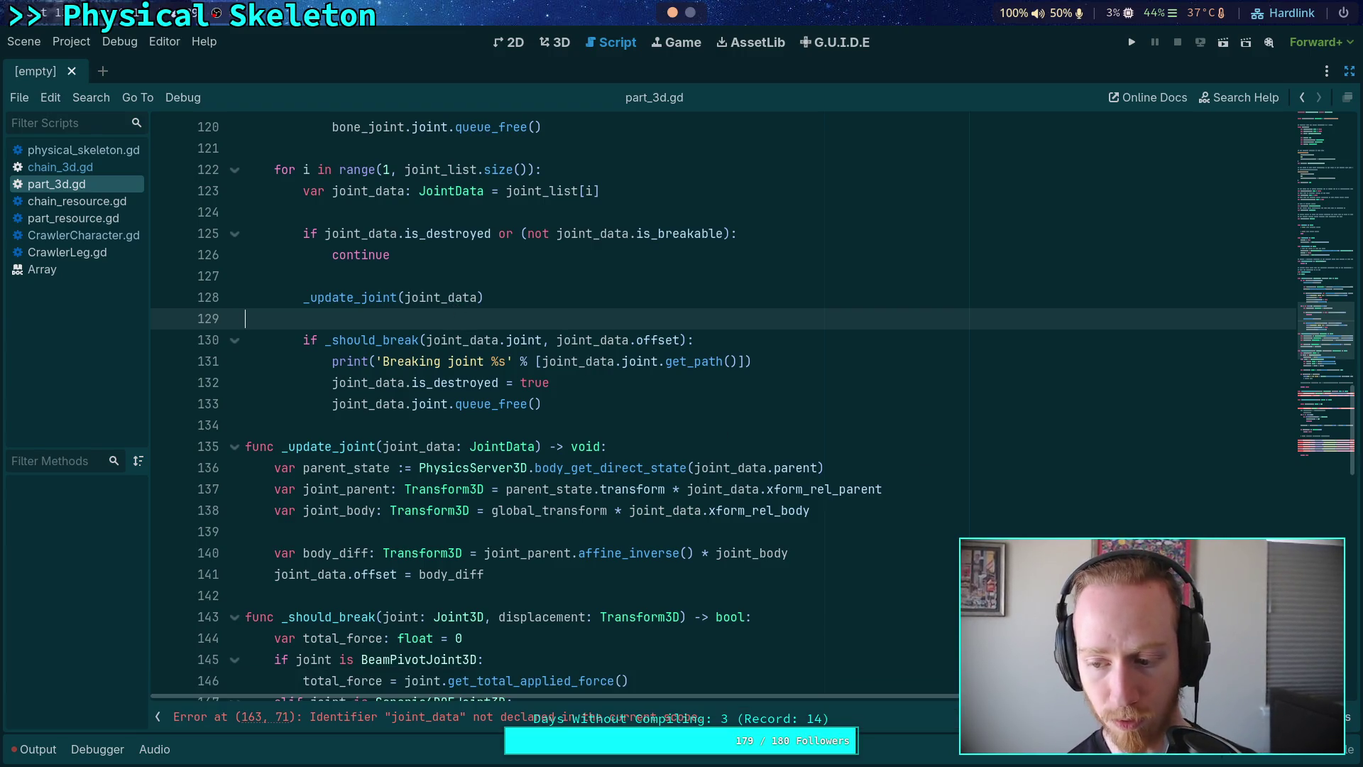
Step: Remove the re-pasted 'Breaking joint' line and the pasted _break_joints function again
left_click(624, 426)
key("ctrl+v")
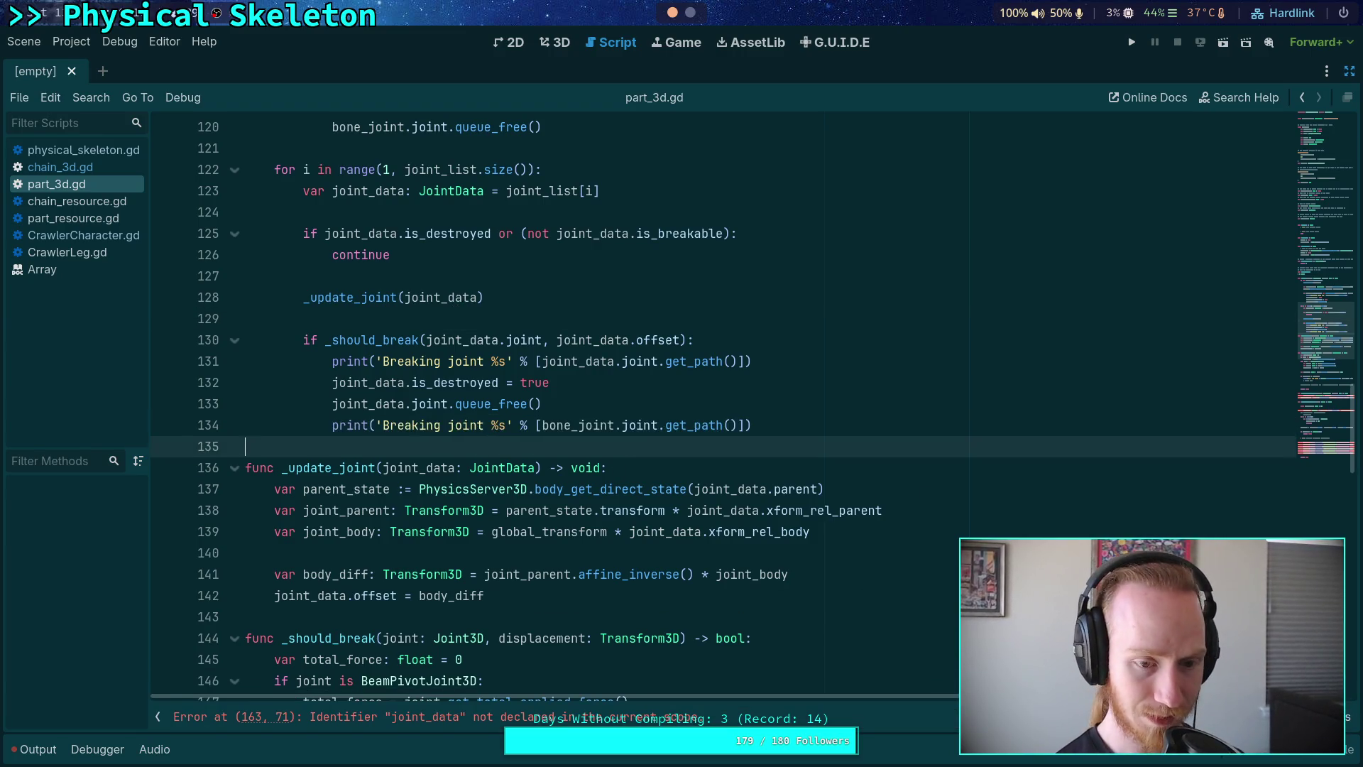
key("ctrl+z")
key("ctrl+z")
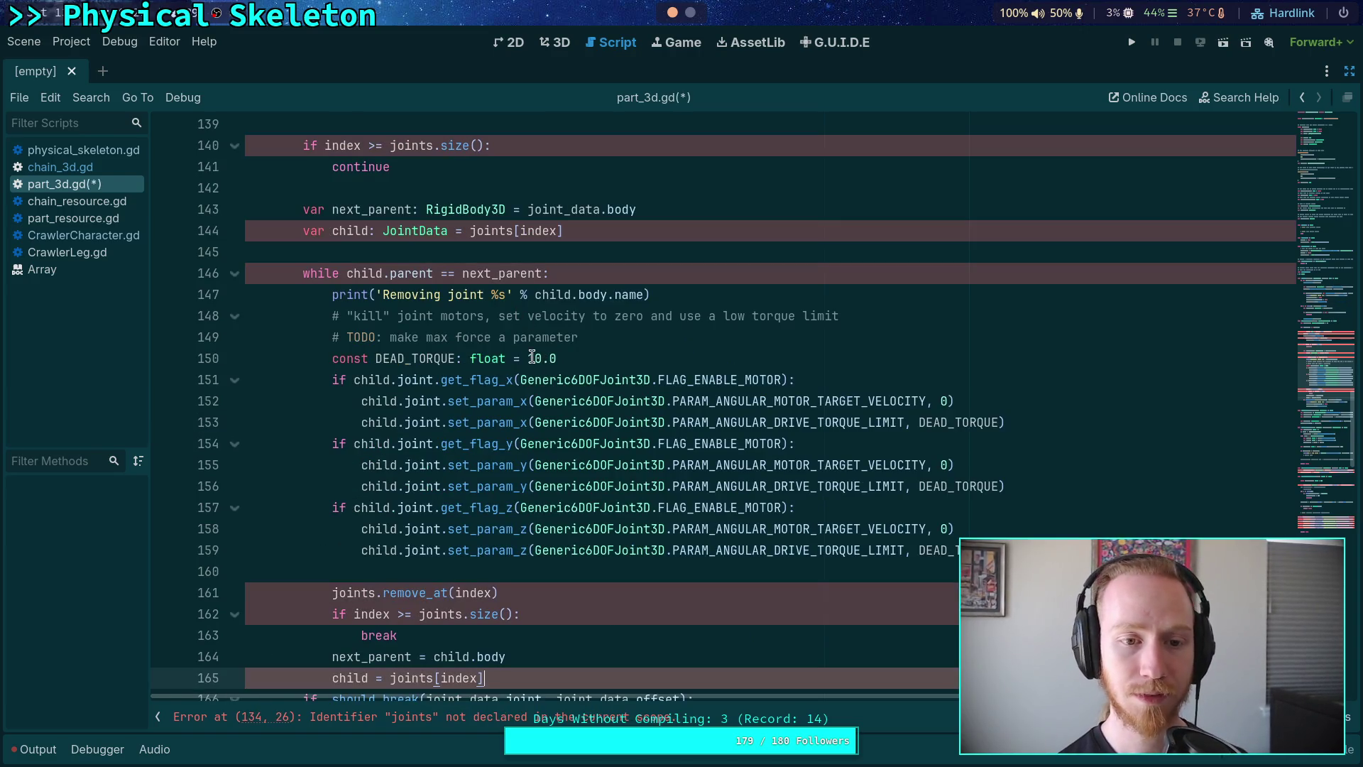
scroll(532, 356, "up", 5)
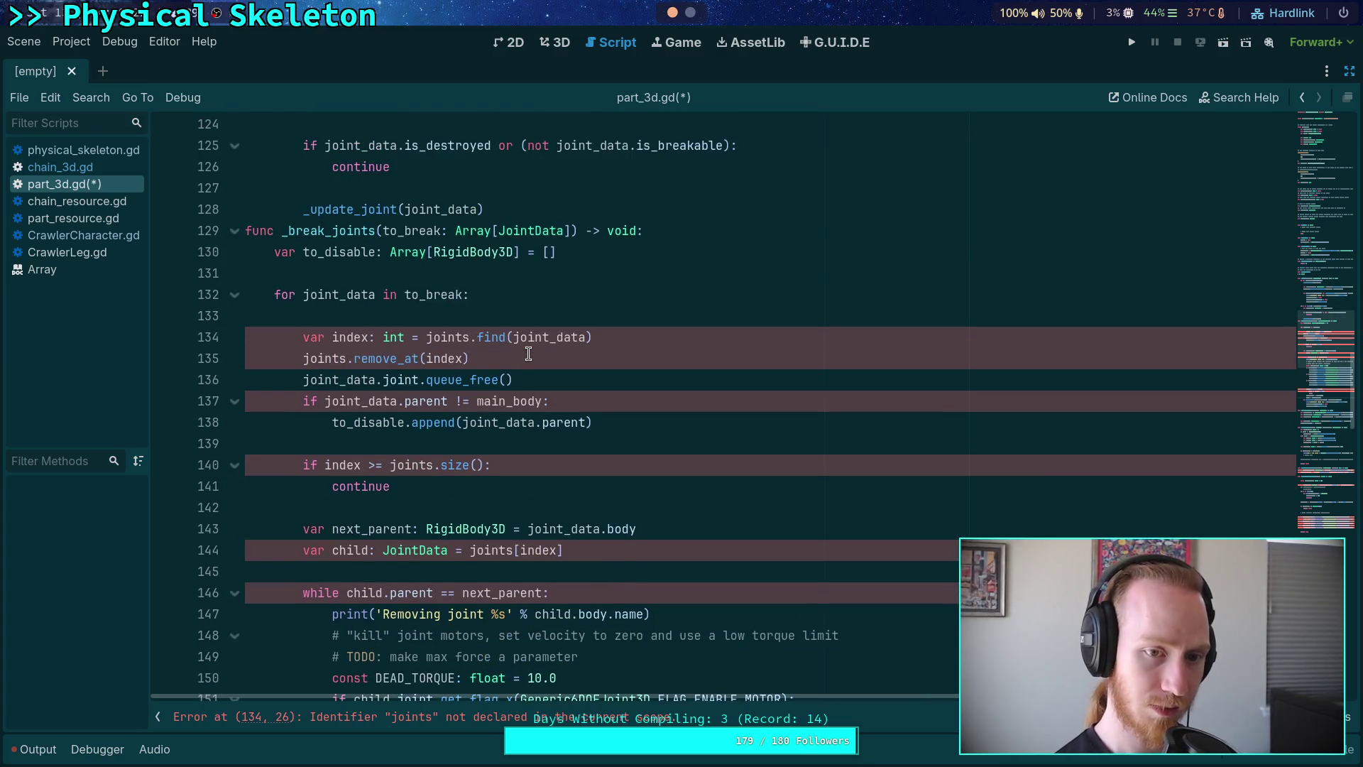
key("ctrl+z")
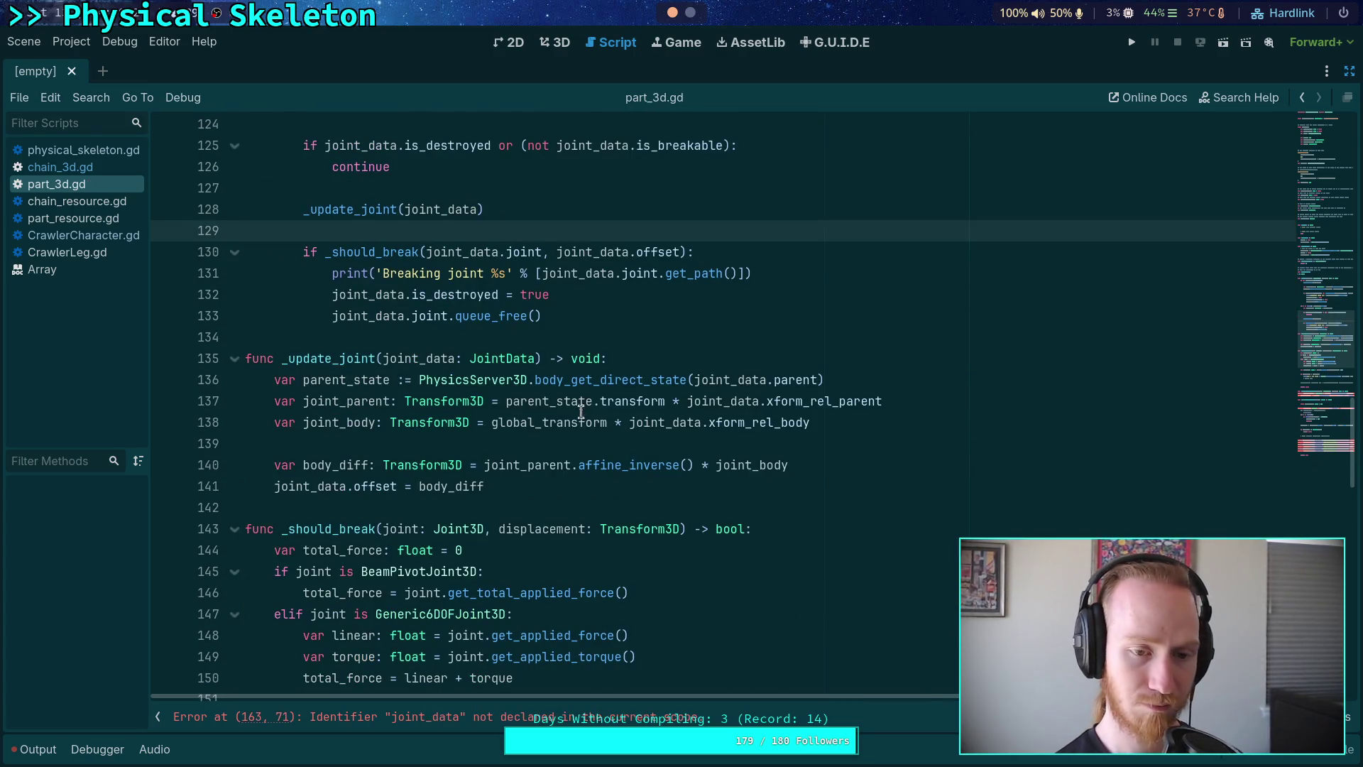
scroll(579, 429, "up", 2)
left_click(592, 332)
scroll(618, 339, "up", 3)
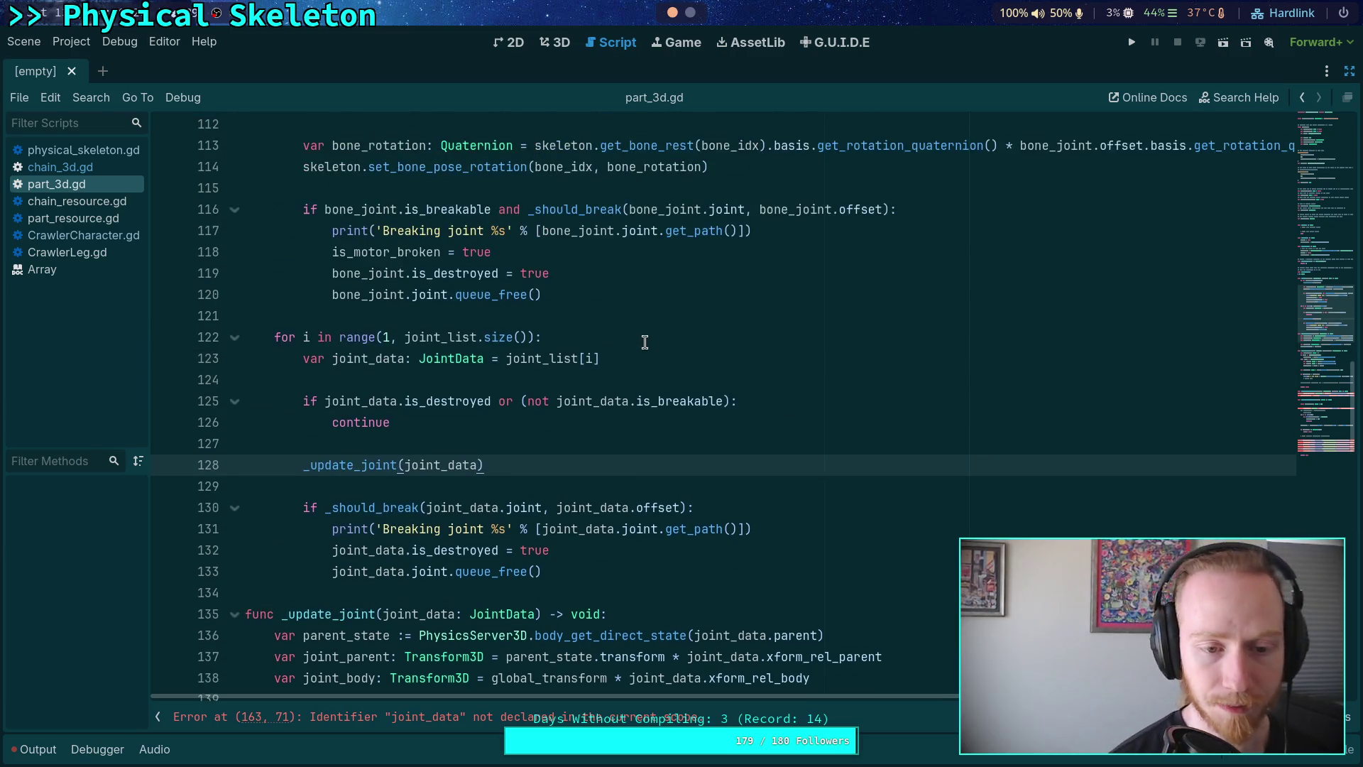
scroll(649, 345, "up", 5)
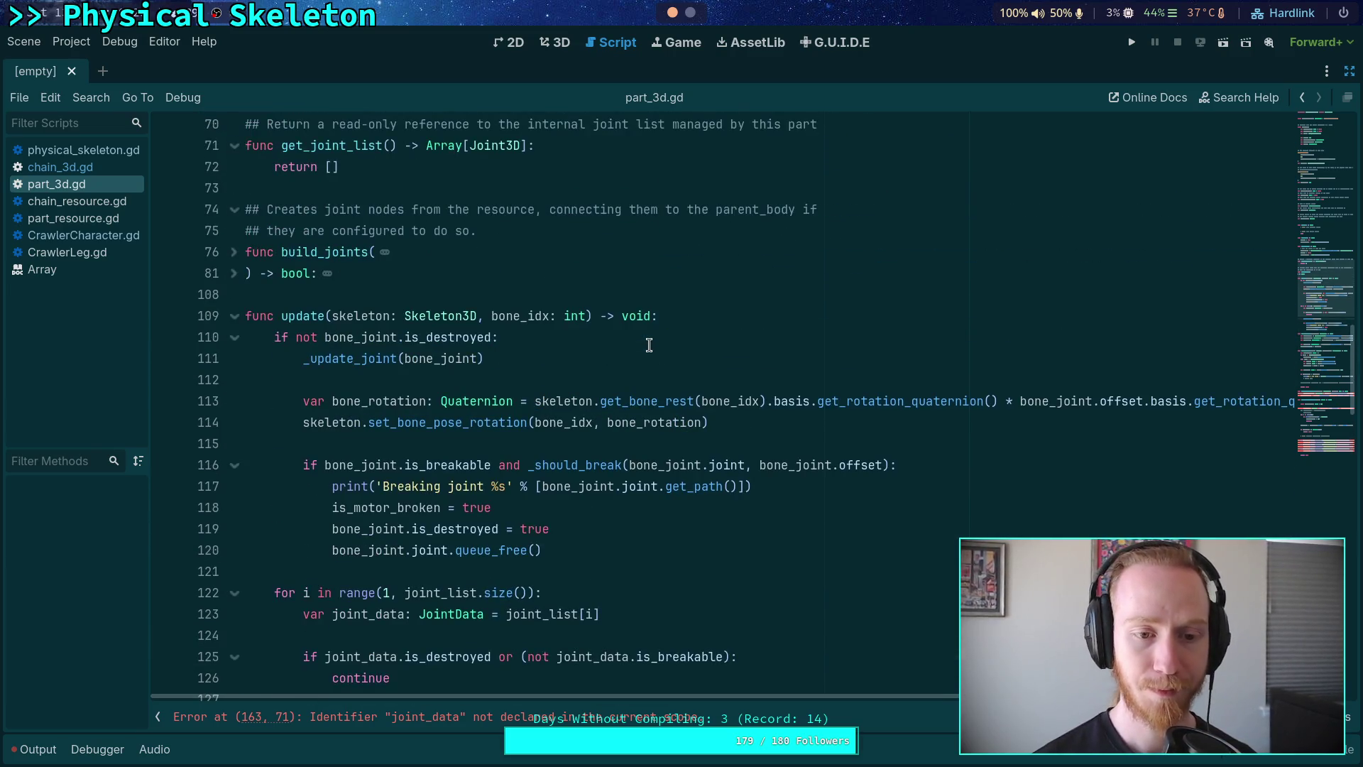
scroll(649, 345, "down", 9)
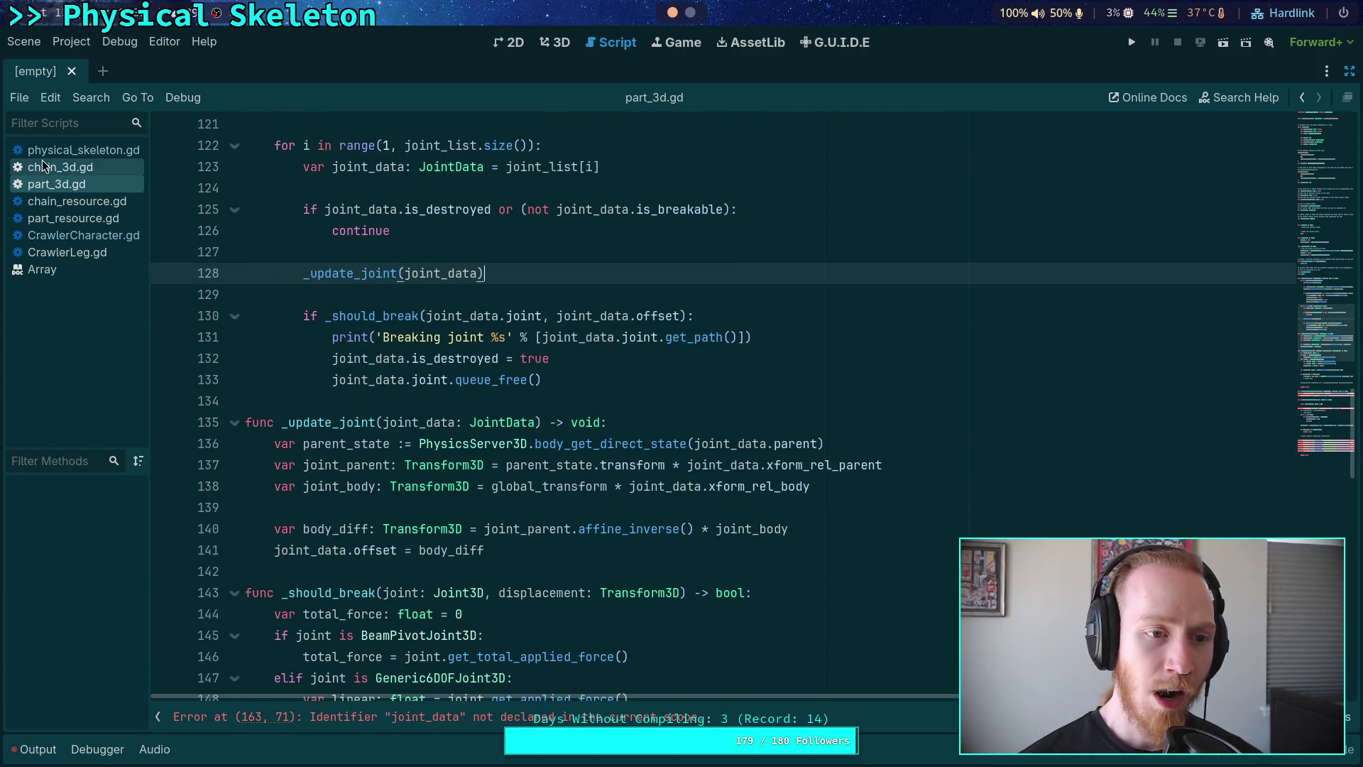
Step: Review chain_3d.gd and physical_skeleton.gd, return to part_3d.gd, then move to the terminal workspace
left_click(60, 168)
left_click(105, 152)
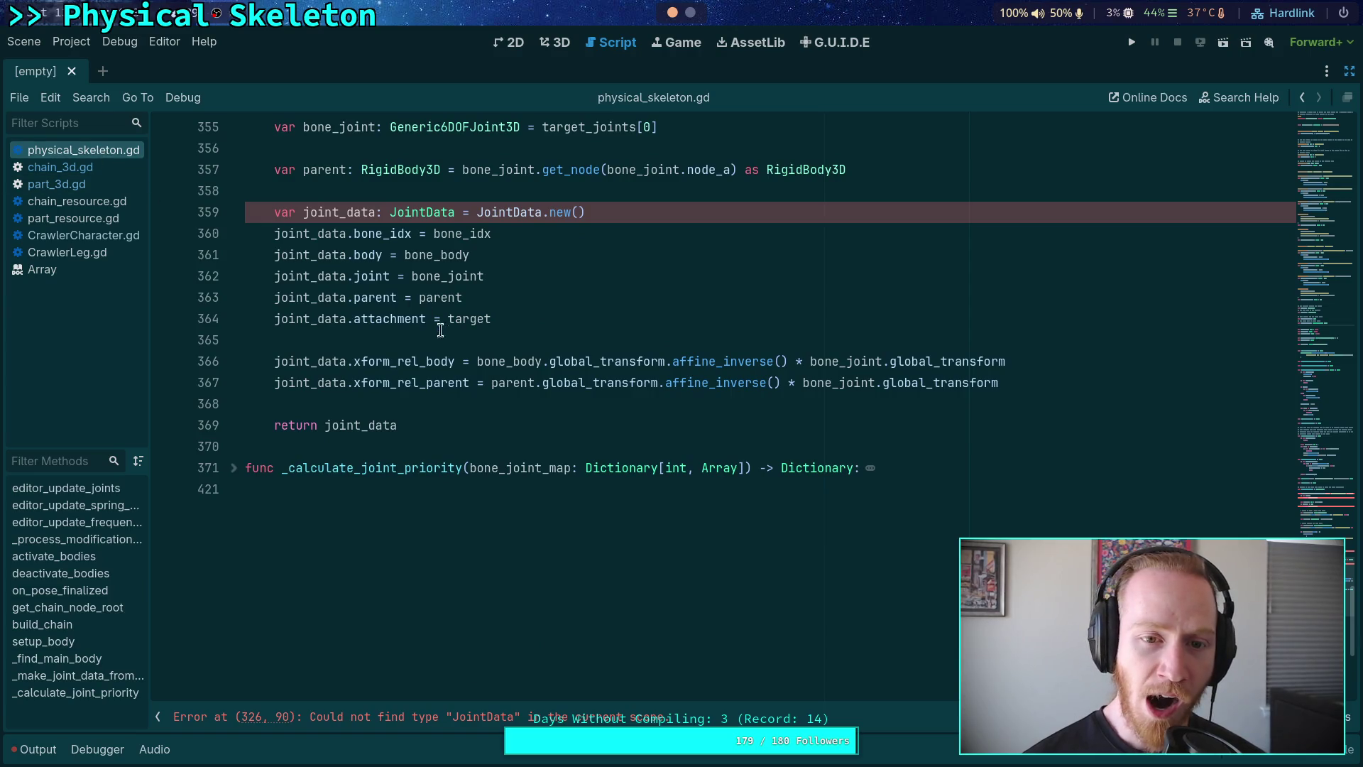
scroll(497, 341, "up", 3)
left_click(564, 374)
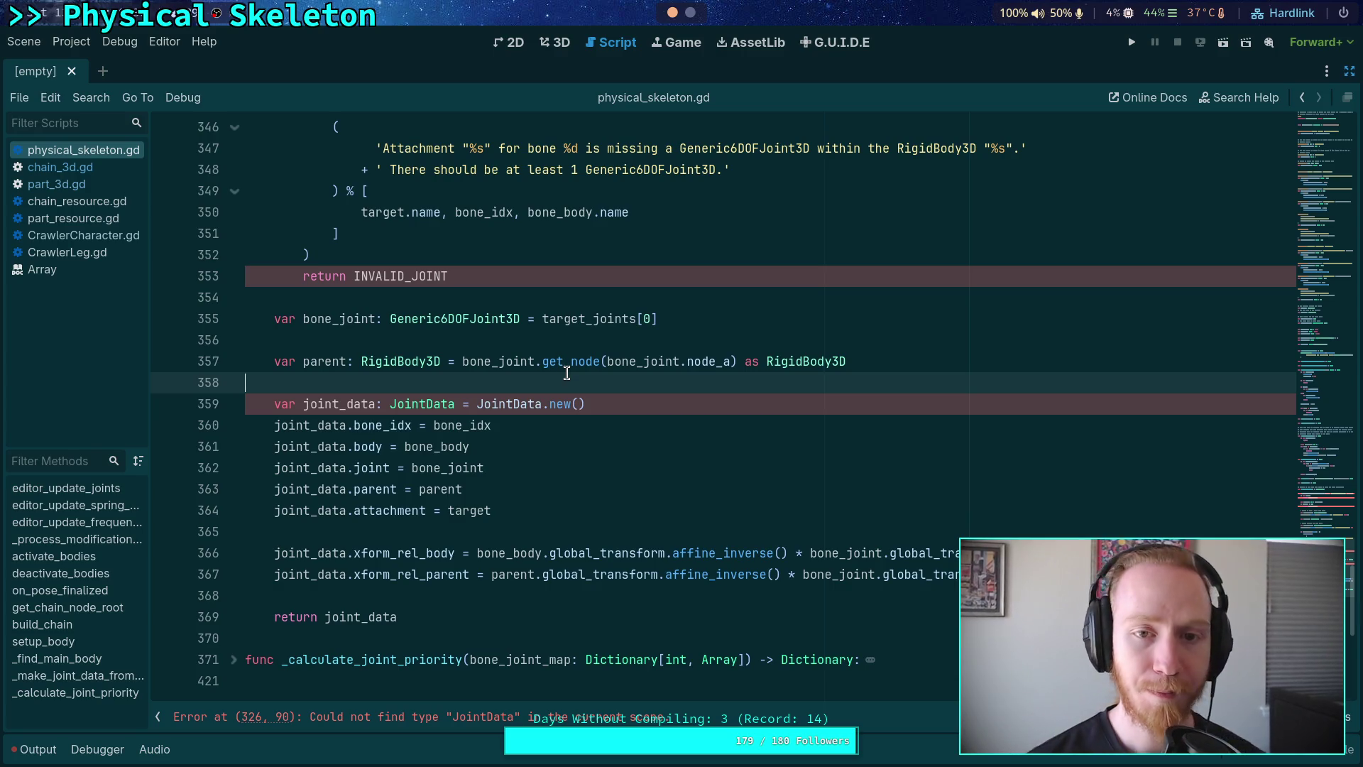
left_click(71, 185)
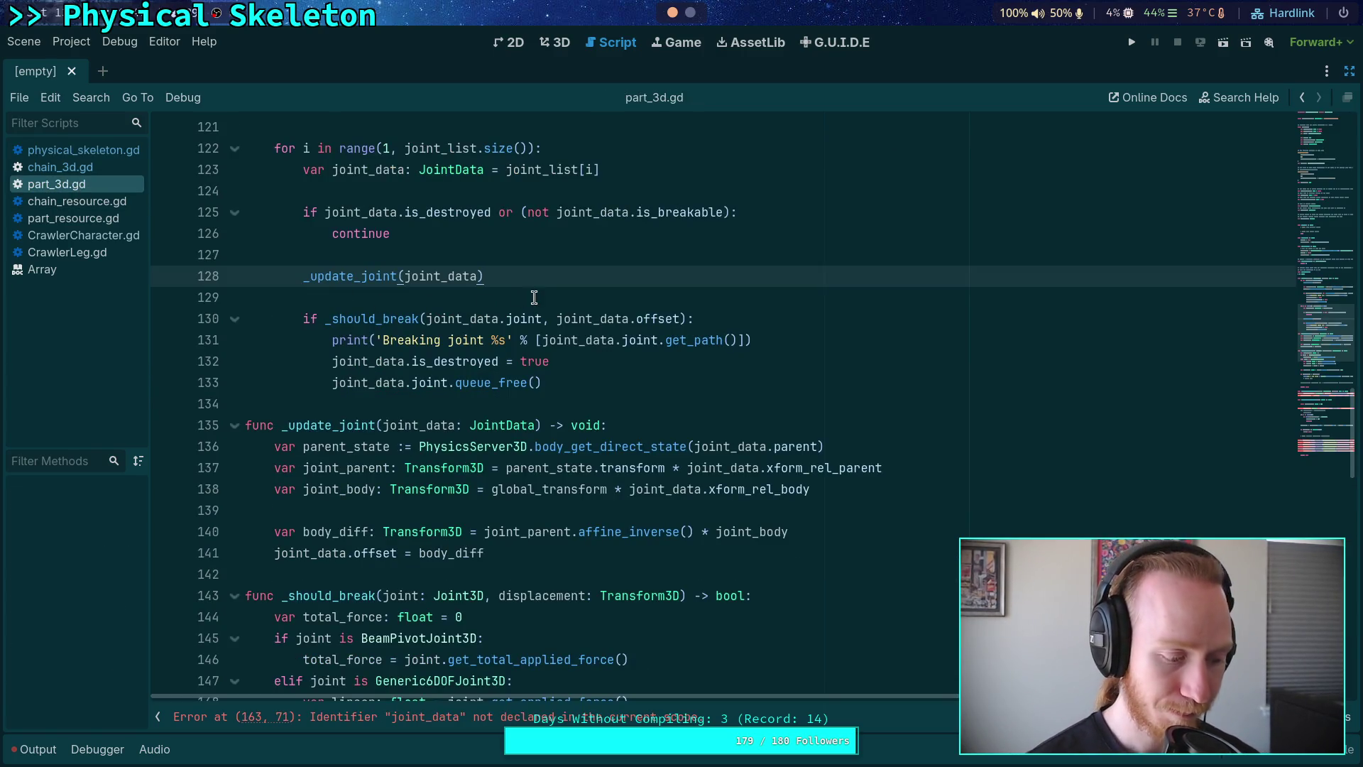
left_click(369, 395)
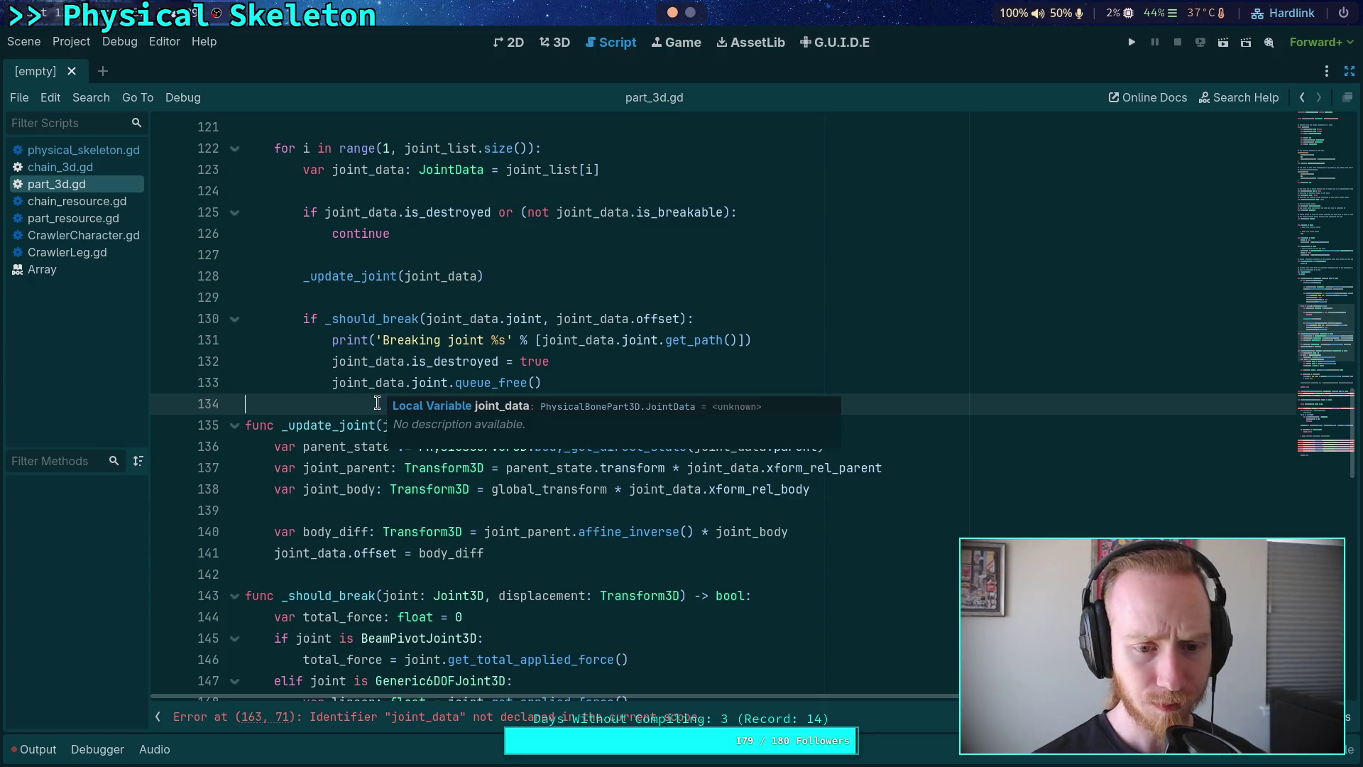
scroll(588, 378, "up", 20)
scroll(588, 378, "up", 15)
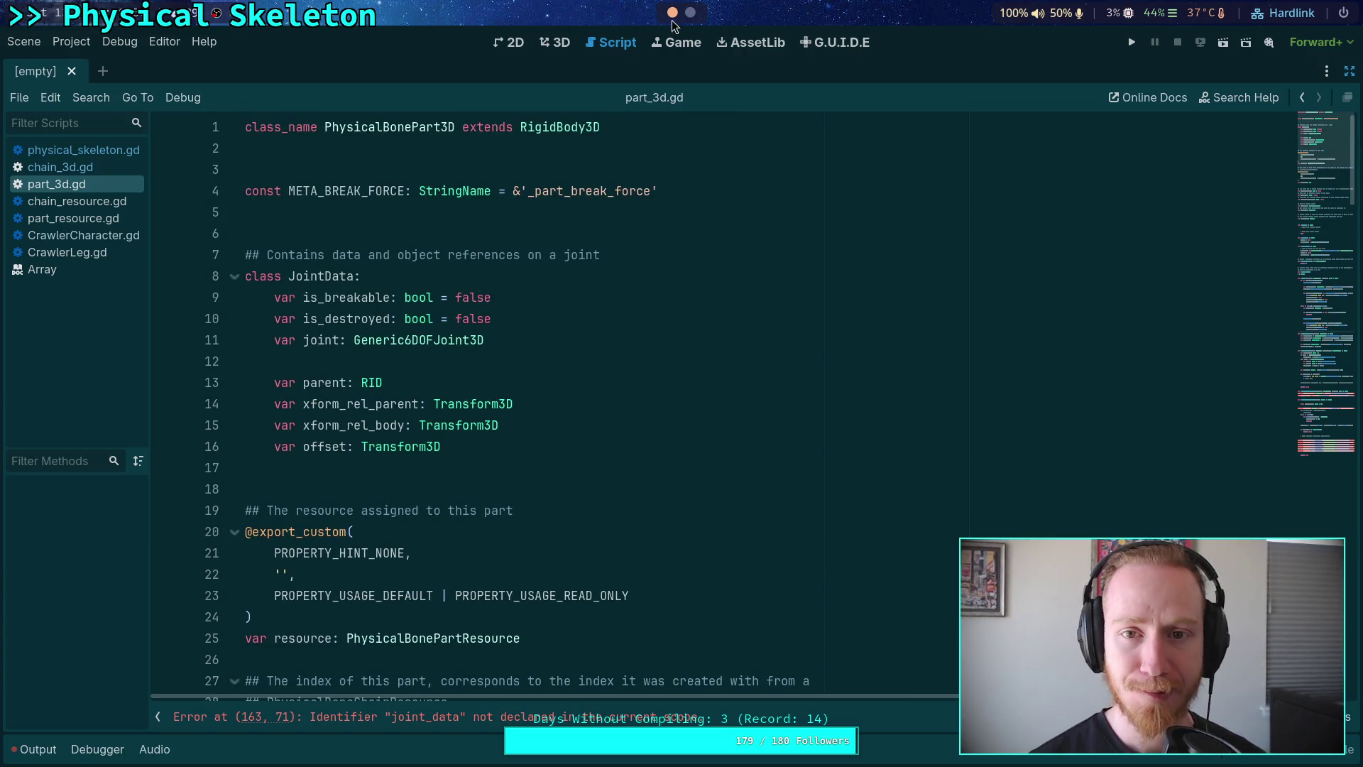
key("super+2")
key("alt+1")
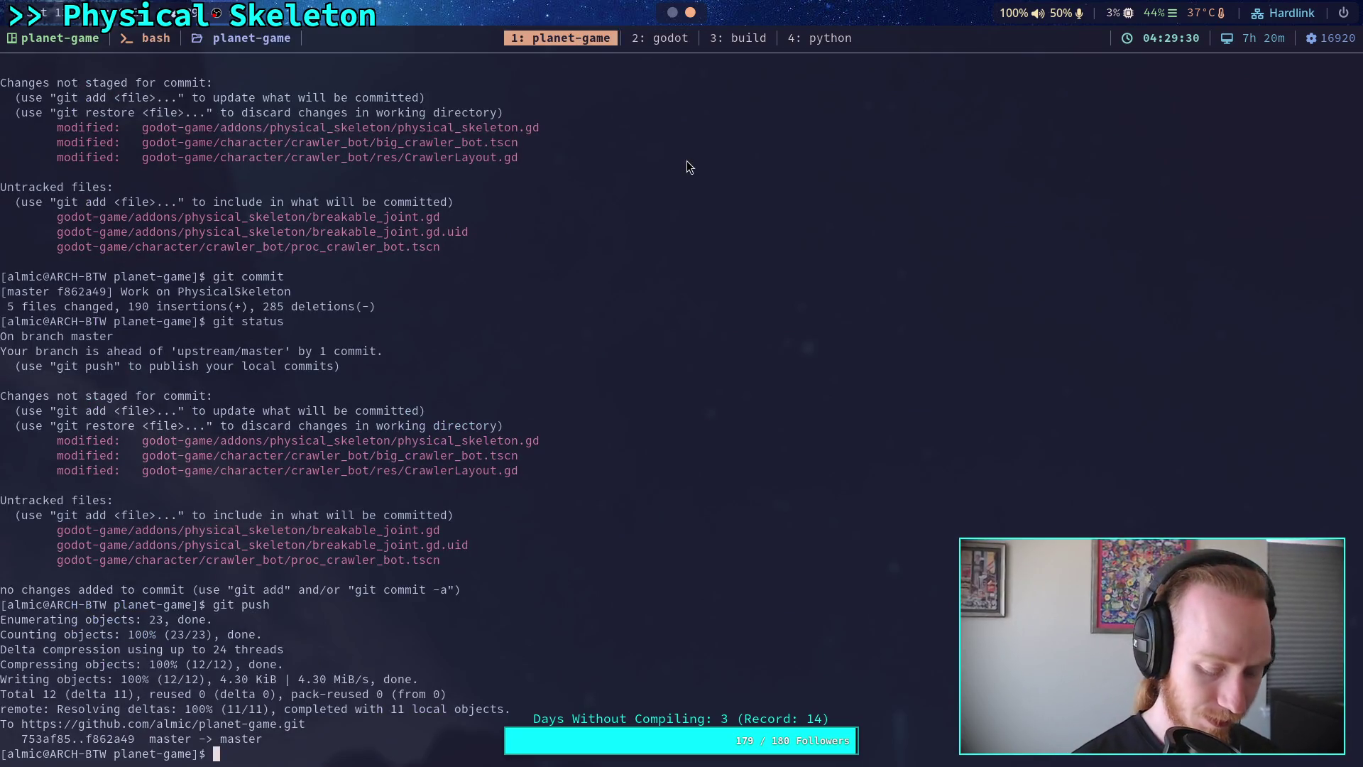
Step: Review the pending changes with git status and git diff
type("git status")
key("Return")
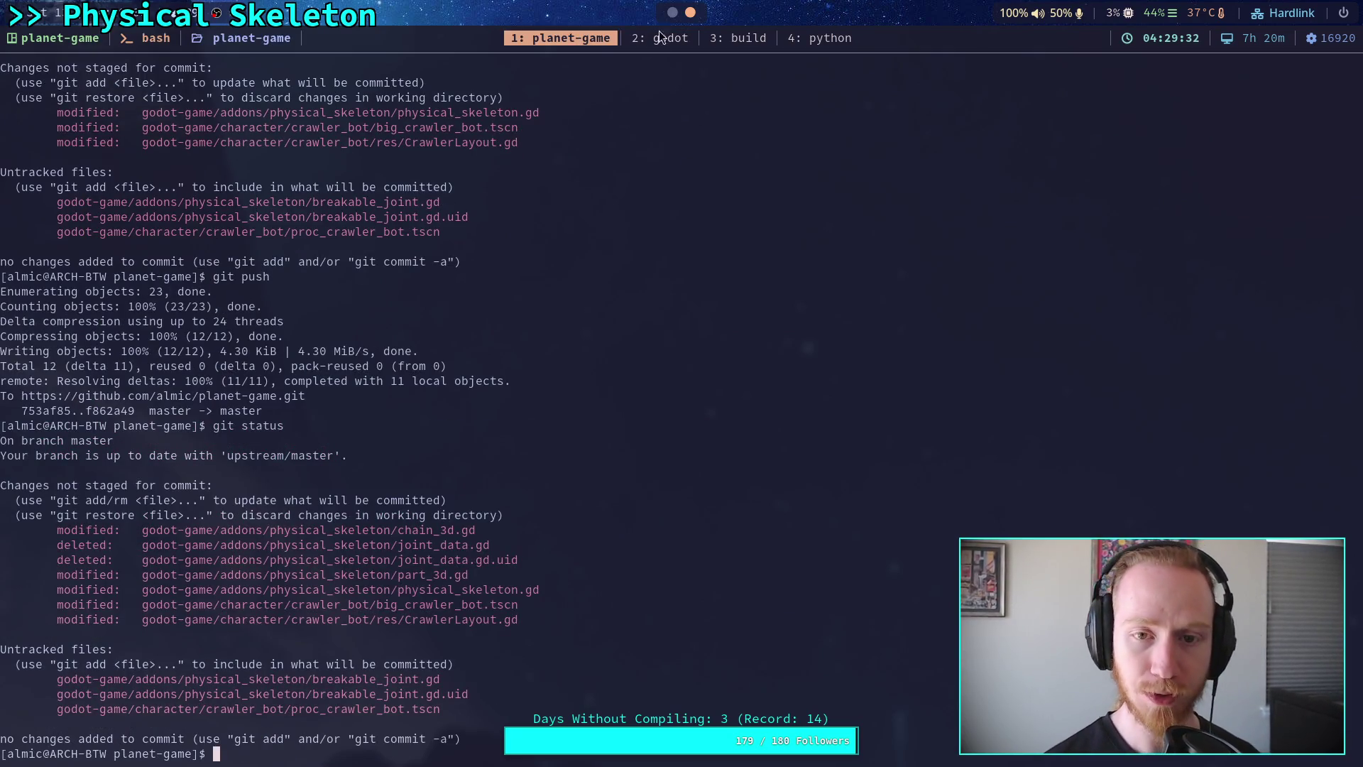
key("super+1")
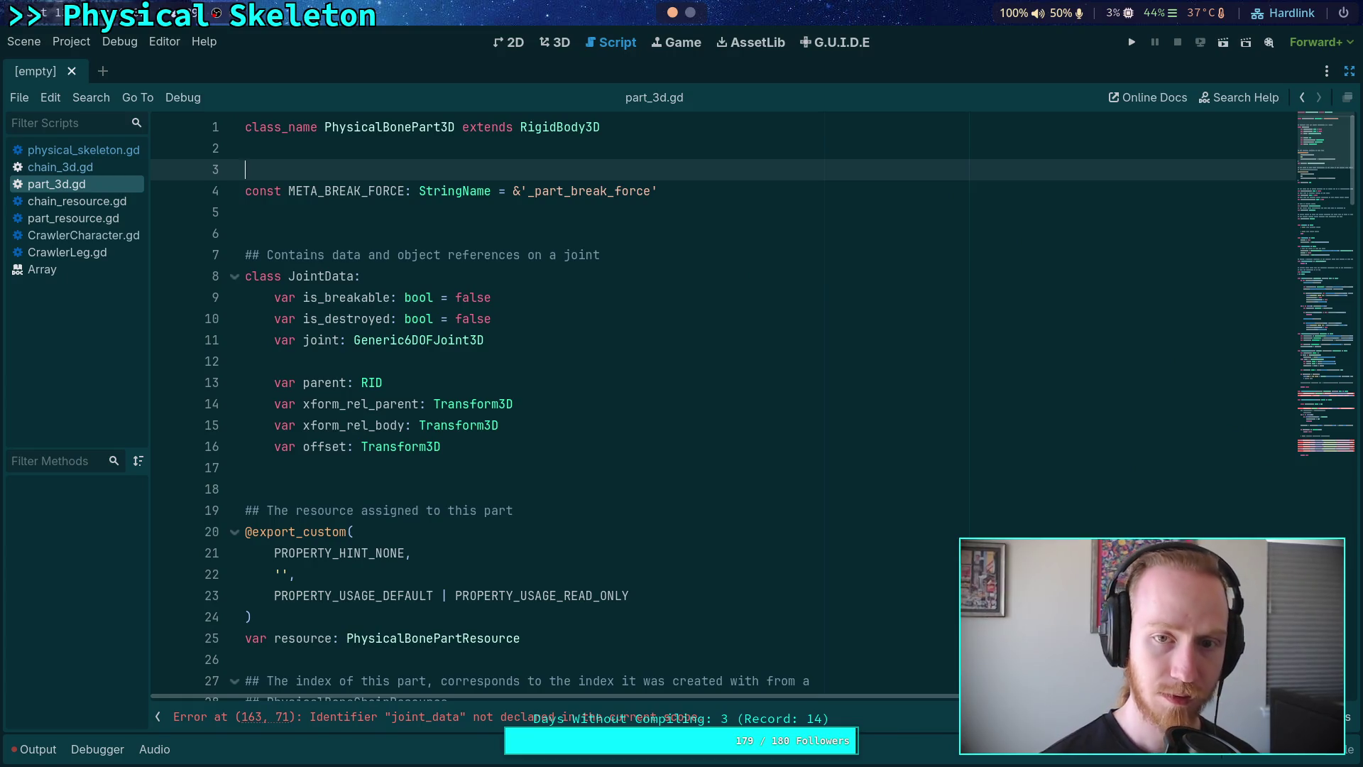
key("super+2")
key("Up")
key("Return")
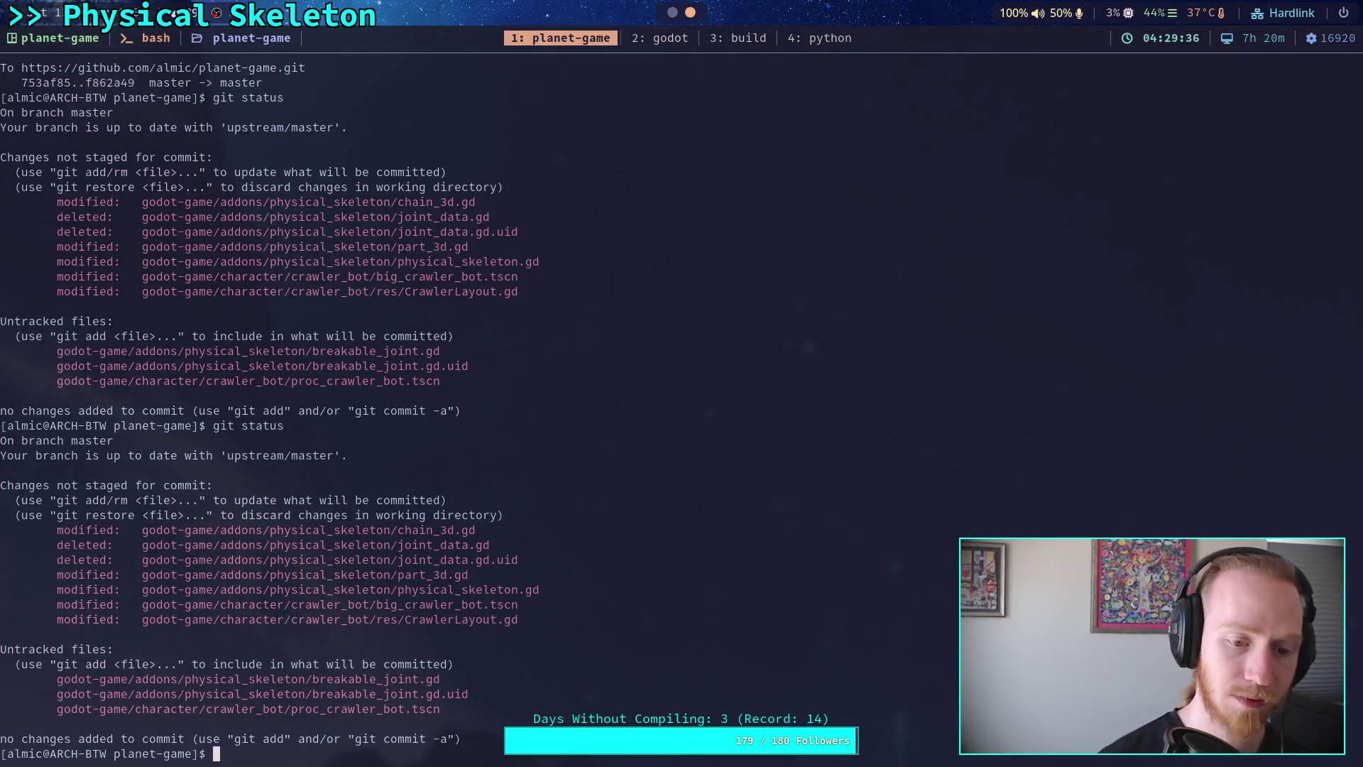
type("git diff")
key("Return")
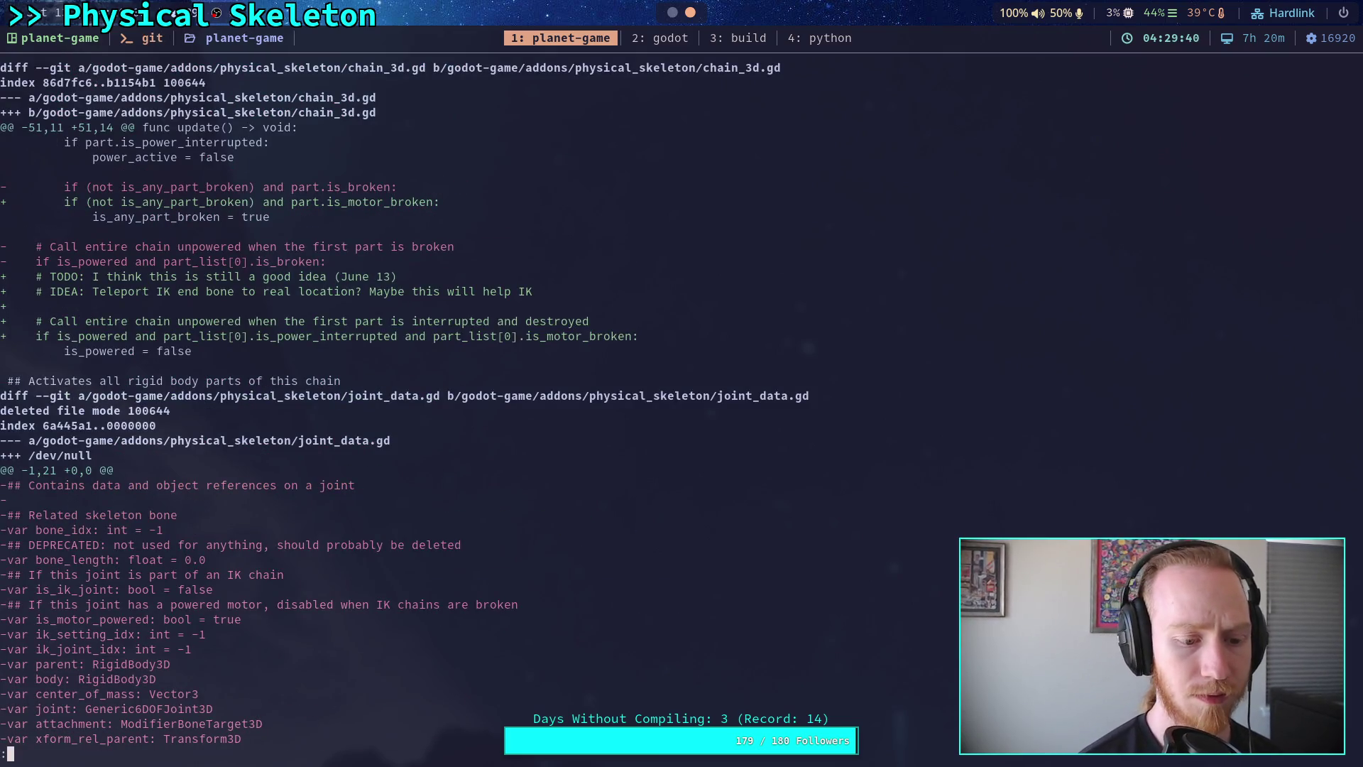
Step: Stage godot-game/addons/physical_skeleton/ and git rm joint_data.gd from that folder
type("q")
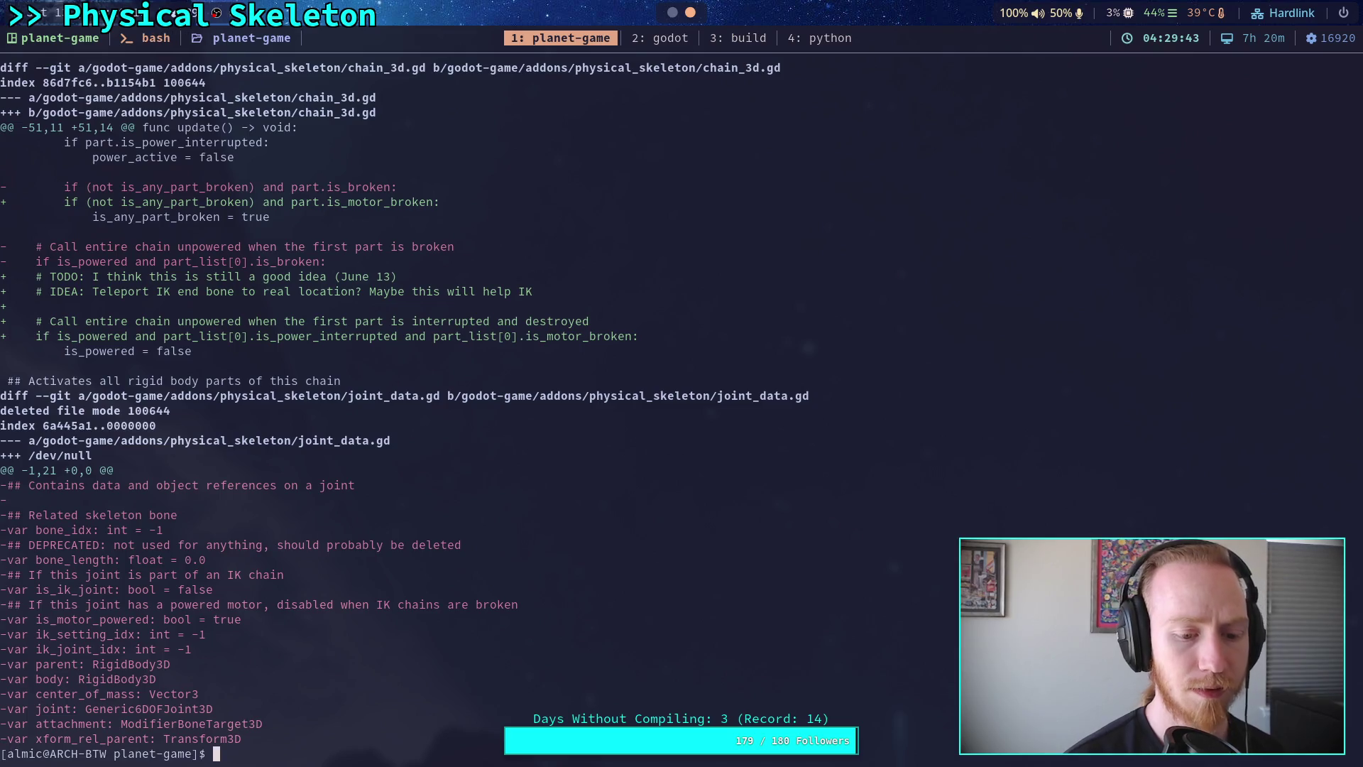
type("git add godot-game/addons/physical_skeleton/chain_3d.gd")
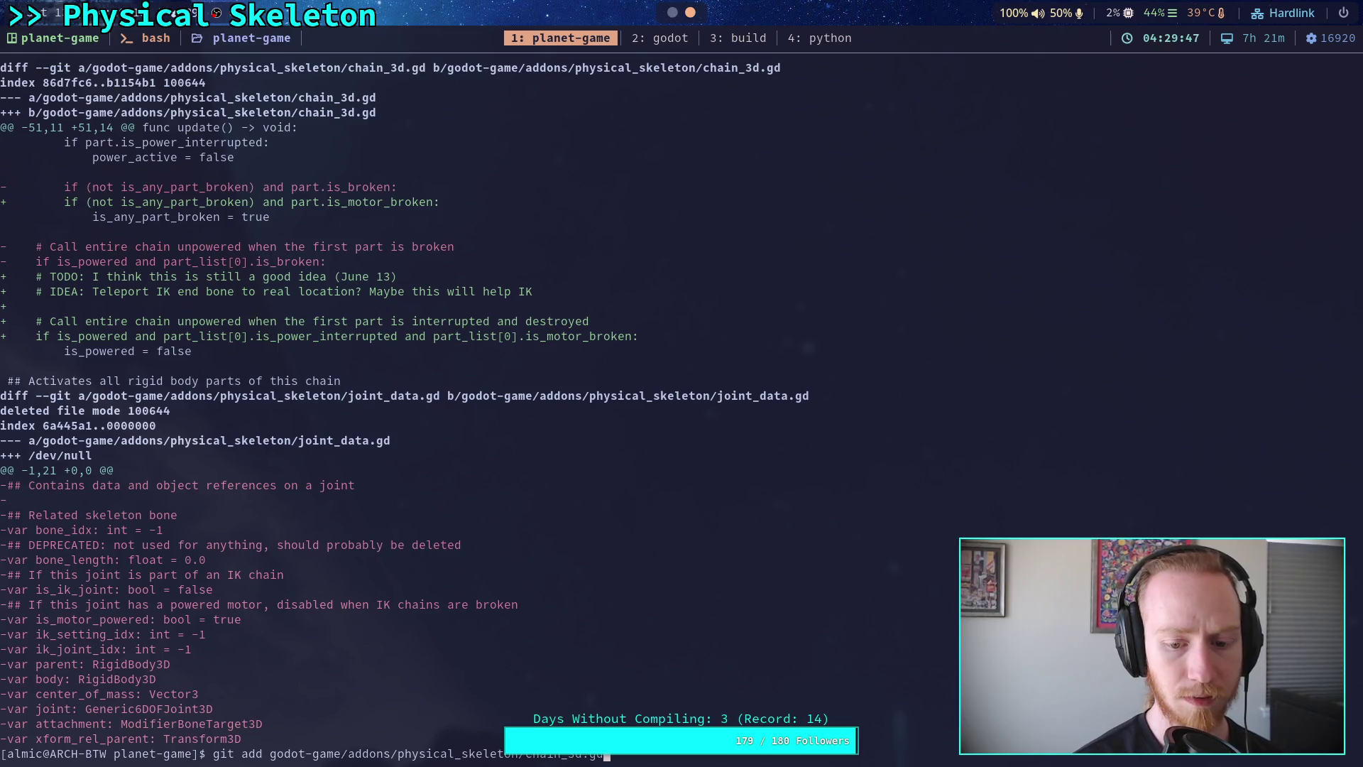
key("Return")
type("git di")
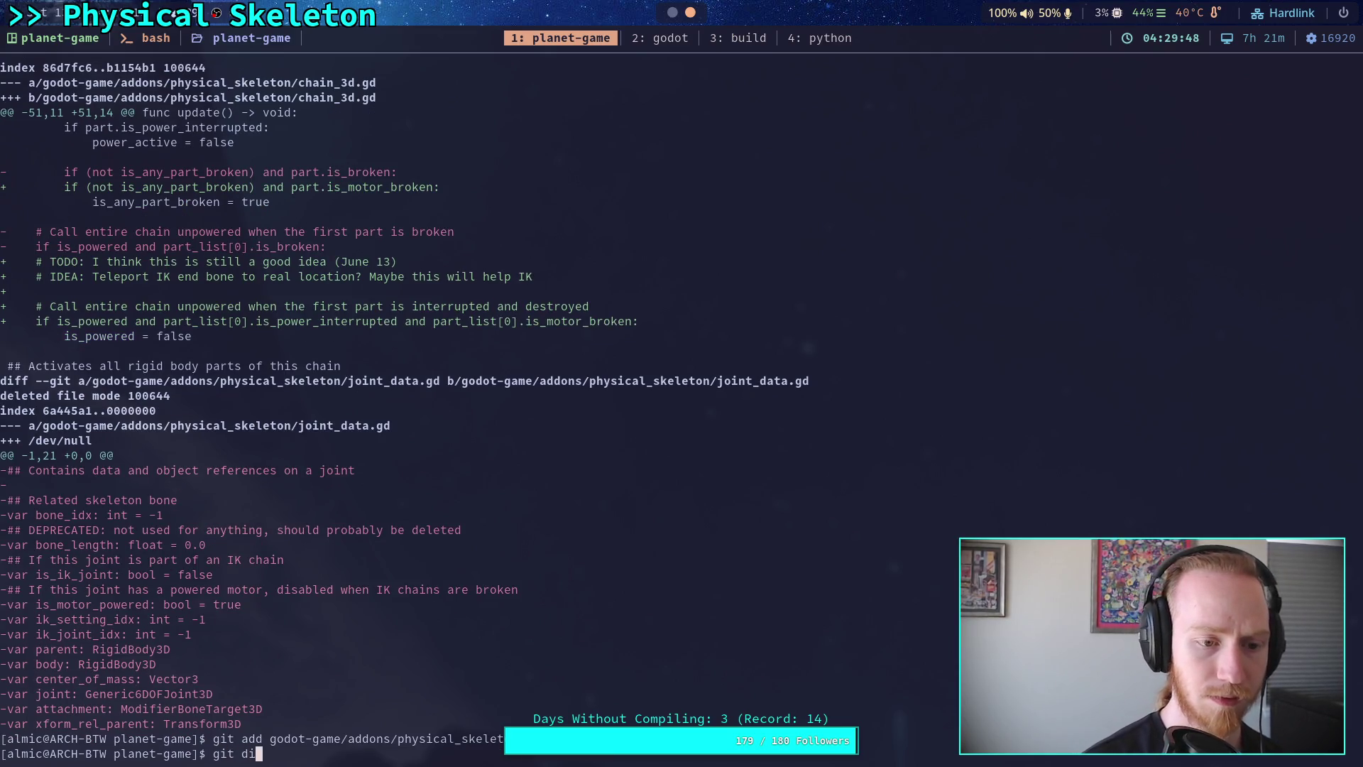
type("ff")
key("BackSpace")
key("BackSpace")
key("BackSpace")
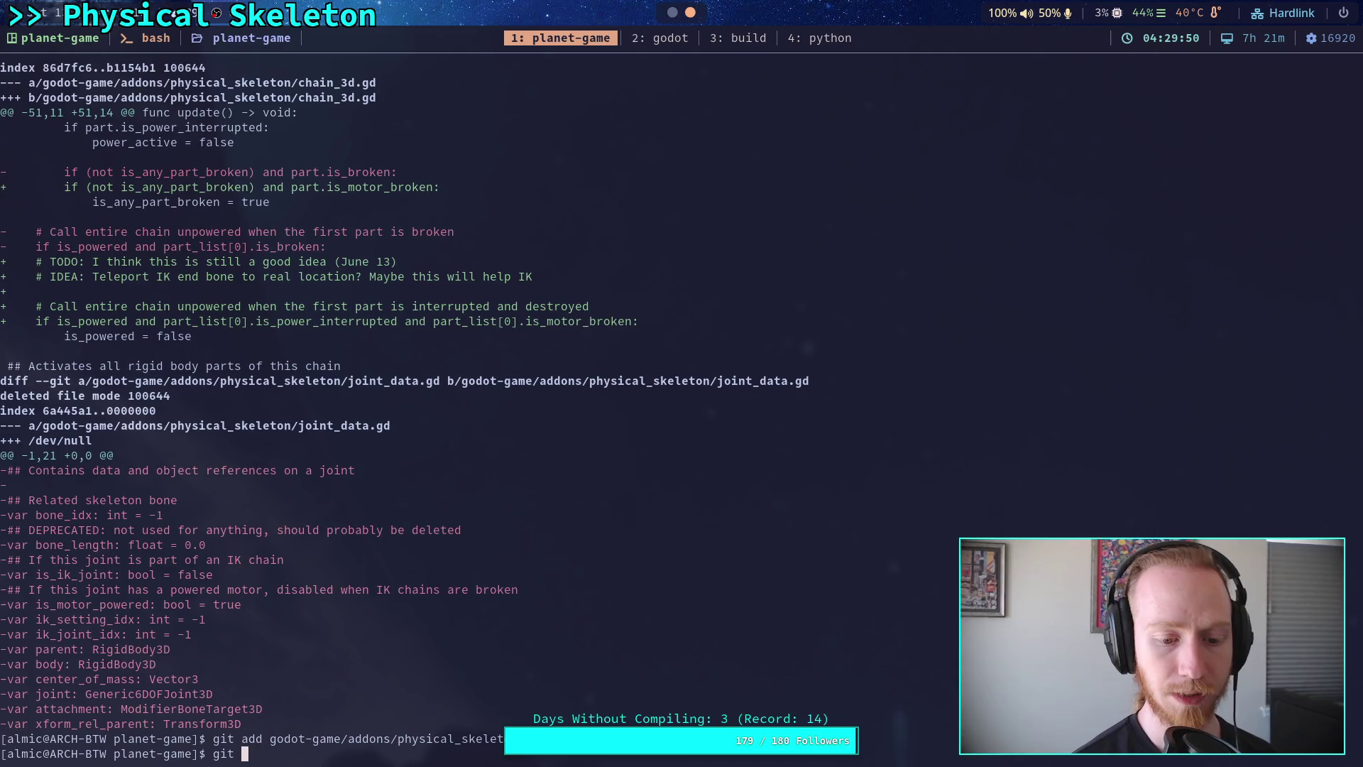
type("rm godot-game/")
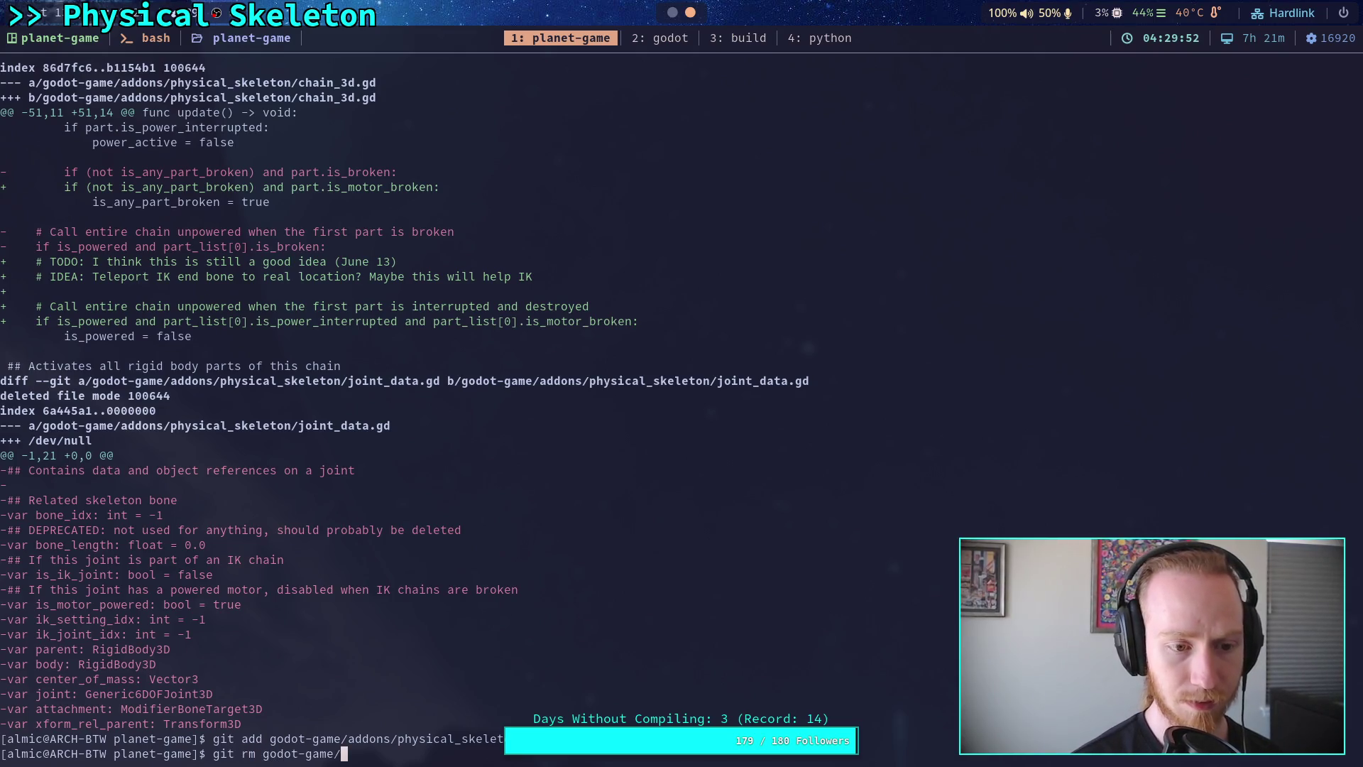
type("addons/physical_skeleton/joint_data.gd")
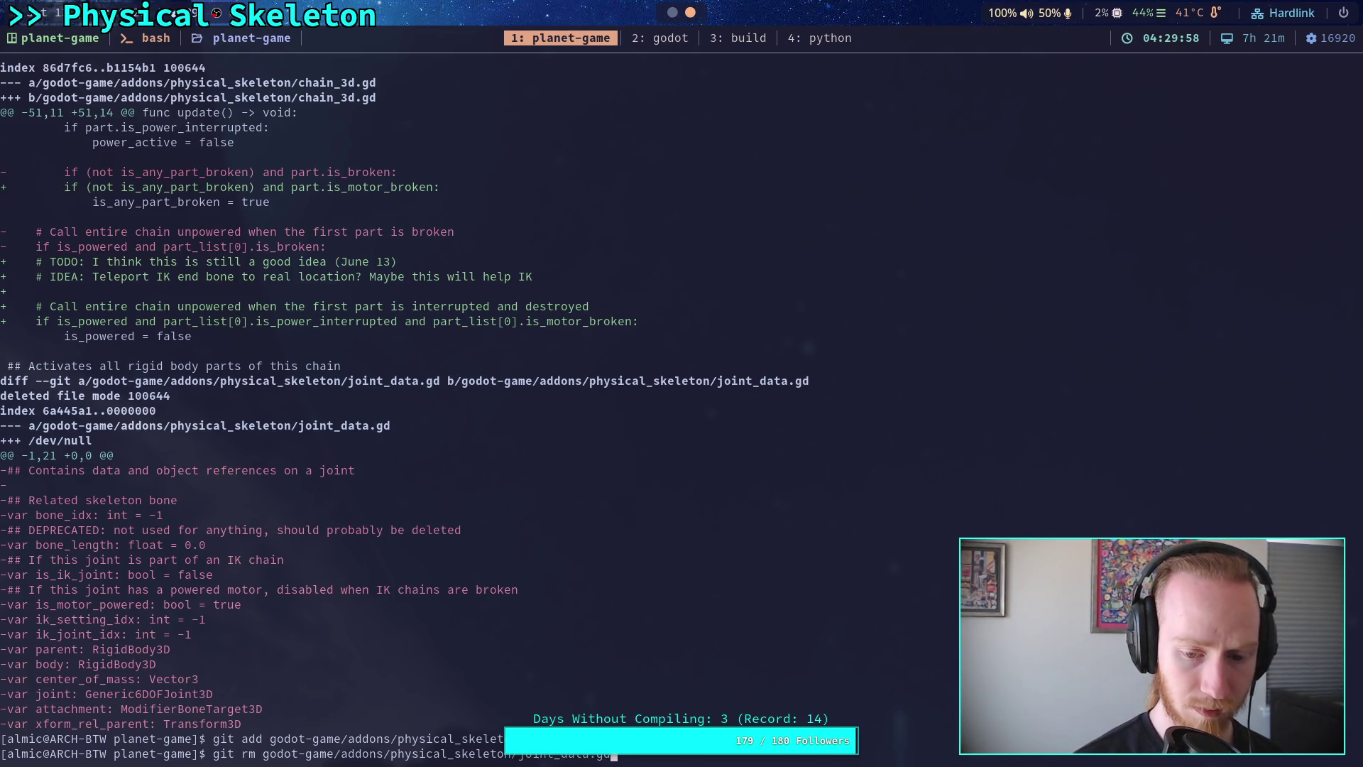
key("Return")
Step: Page through the unstaged git diff covering the part_3d.gd and physical_skeleton.gd changes
type("git ")
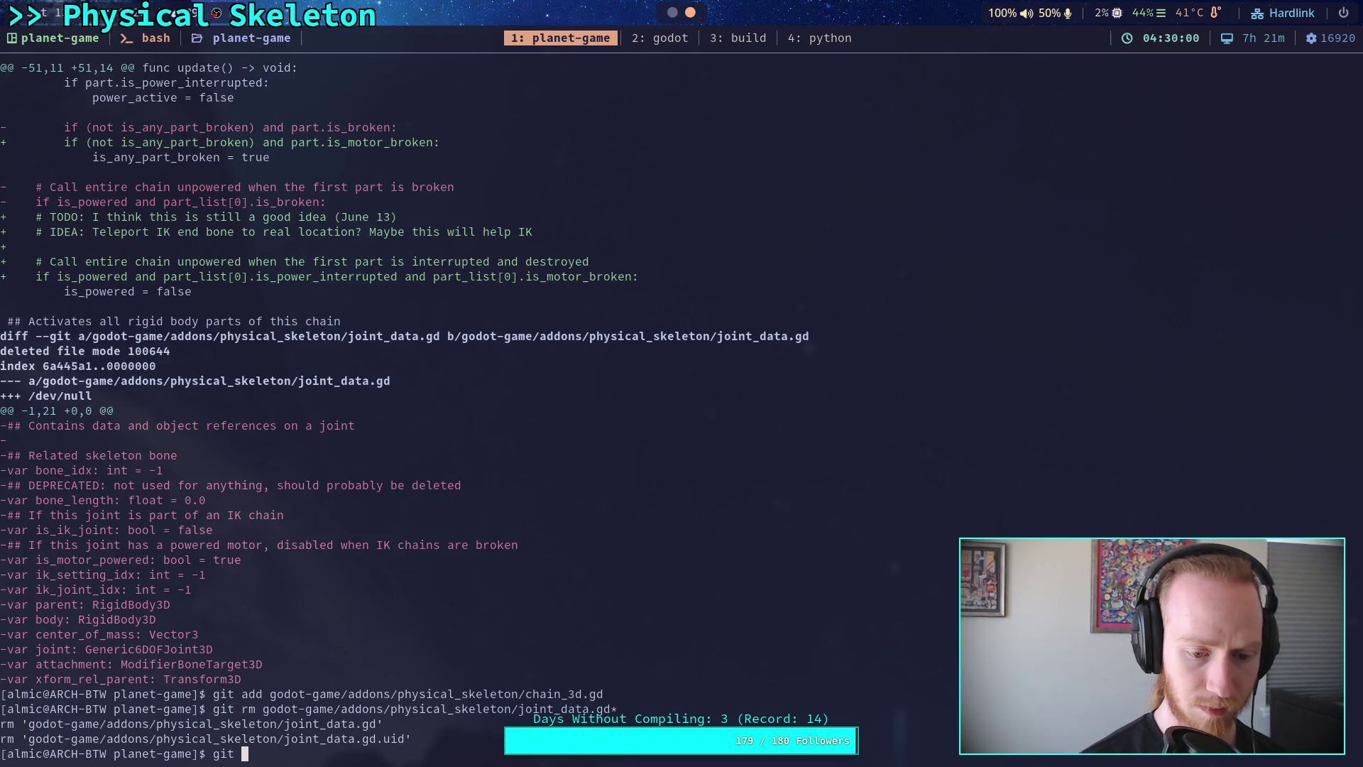
type("diff")
key("Return")
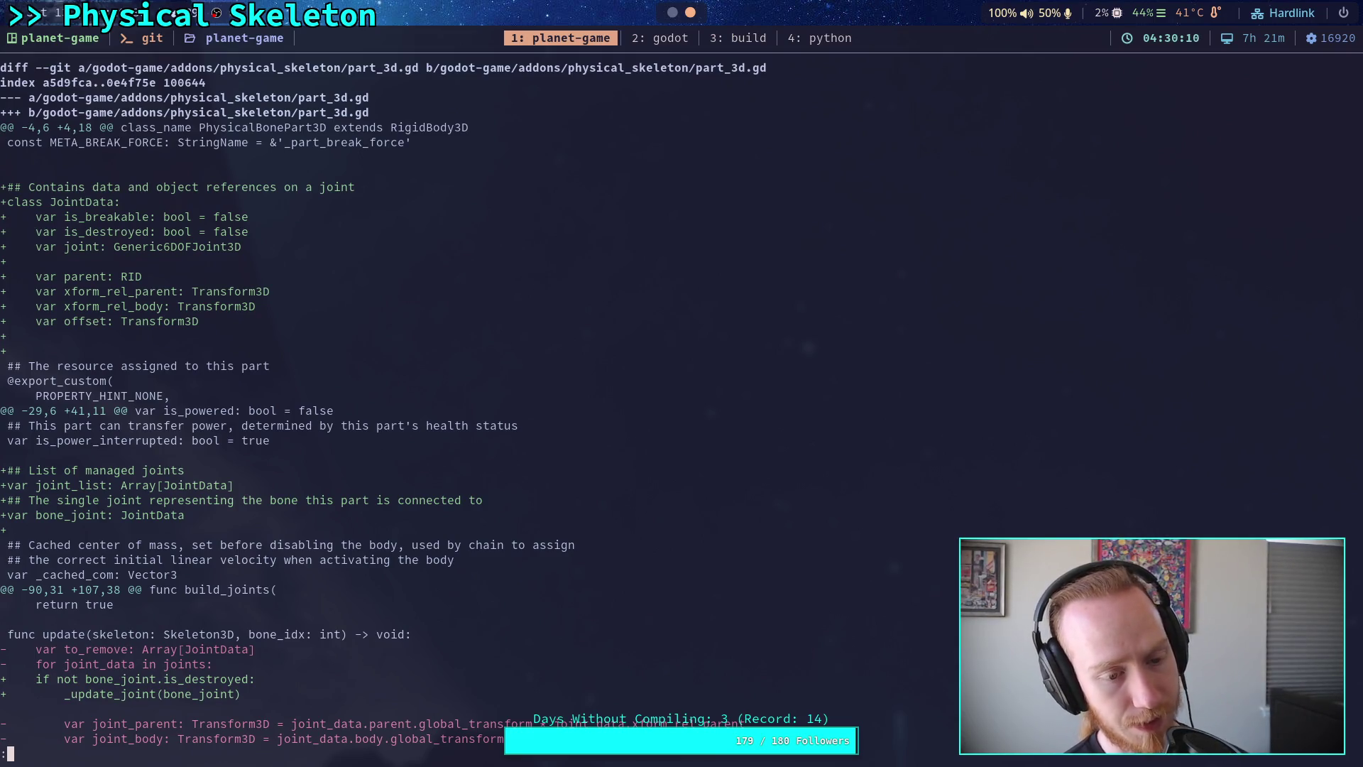
key("space")
key("space")
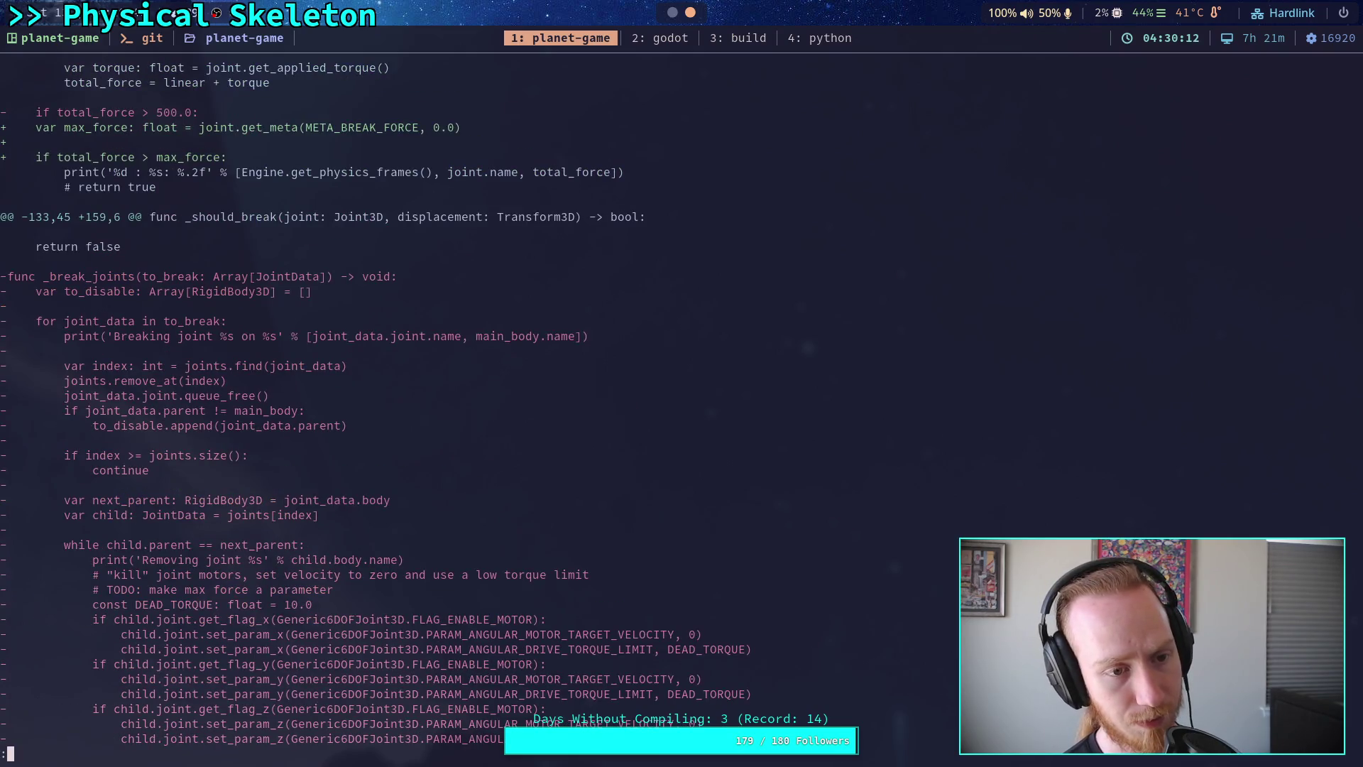
key("space")
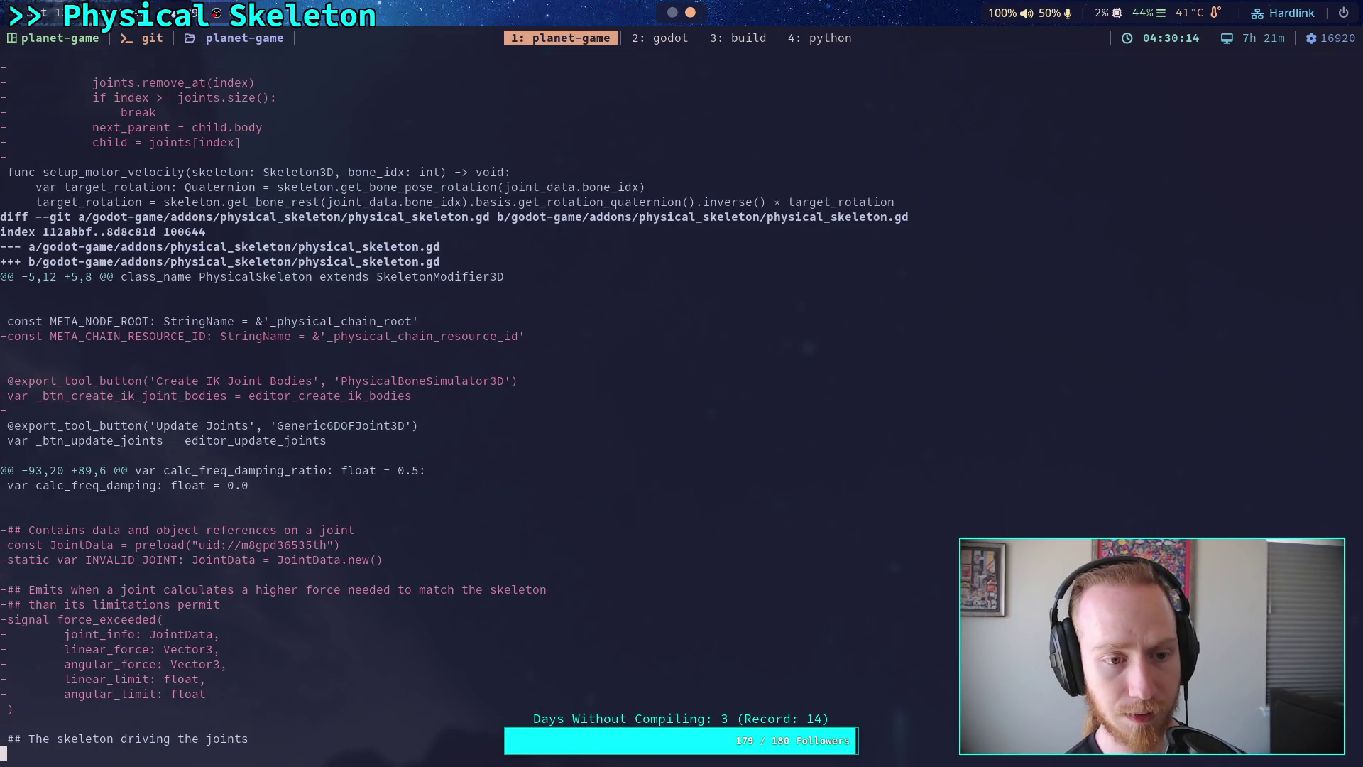
key("space")
key("b")
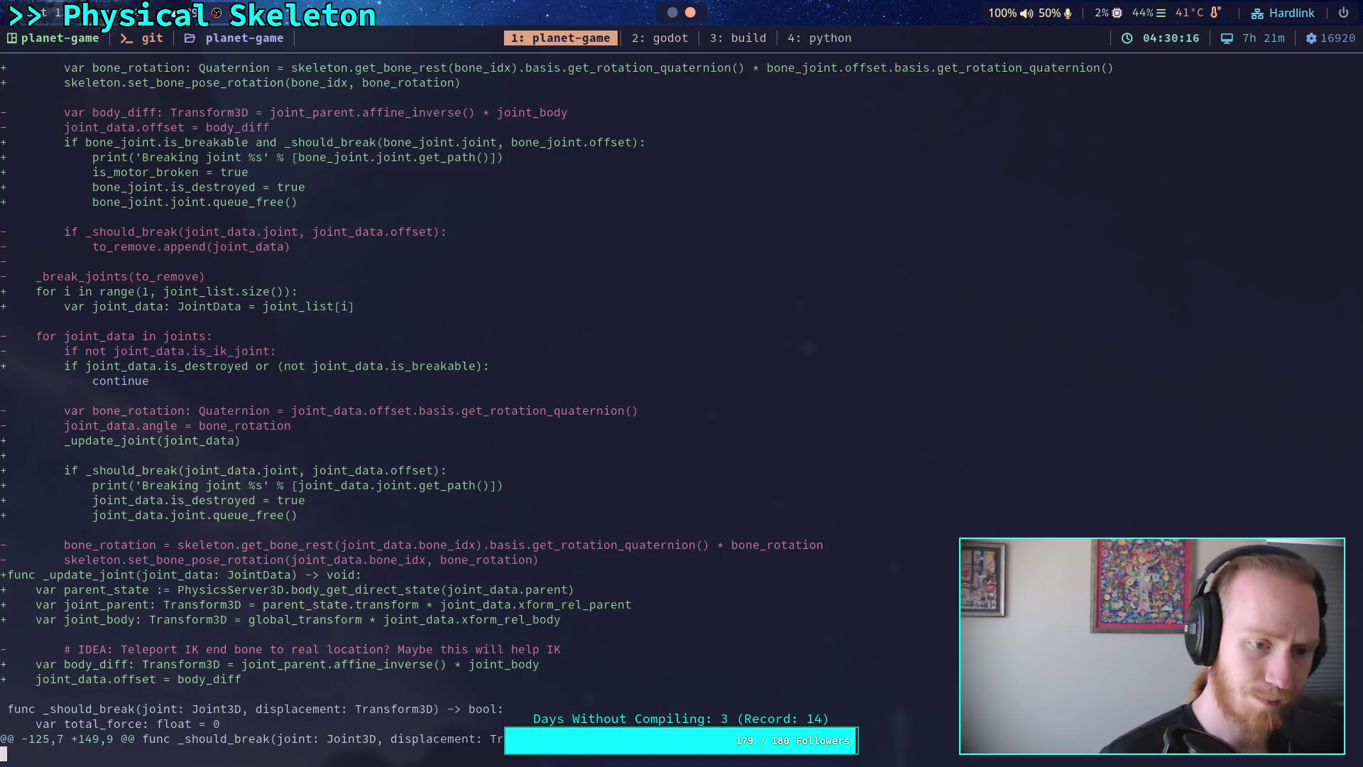
Step: Stage the godot-game/addons/physical_skeleton changes with git add
type("qgit add godot-game/ad")
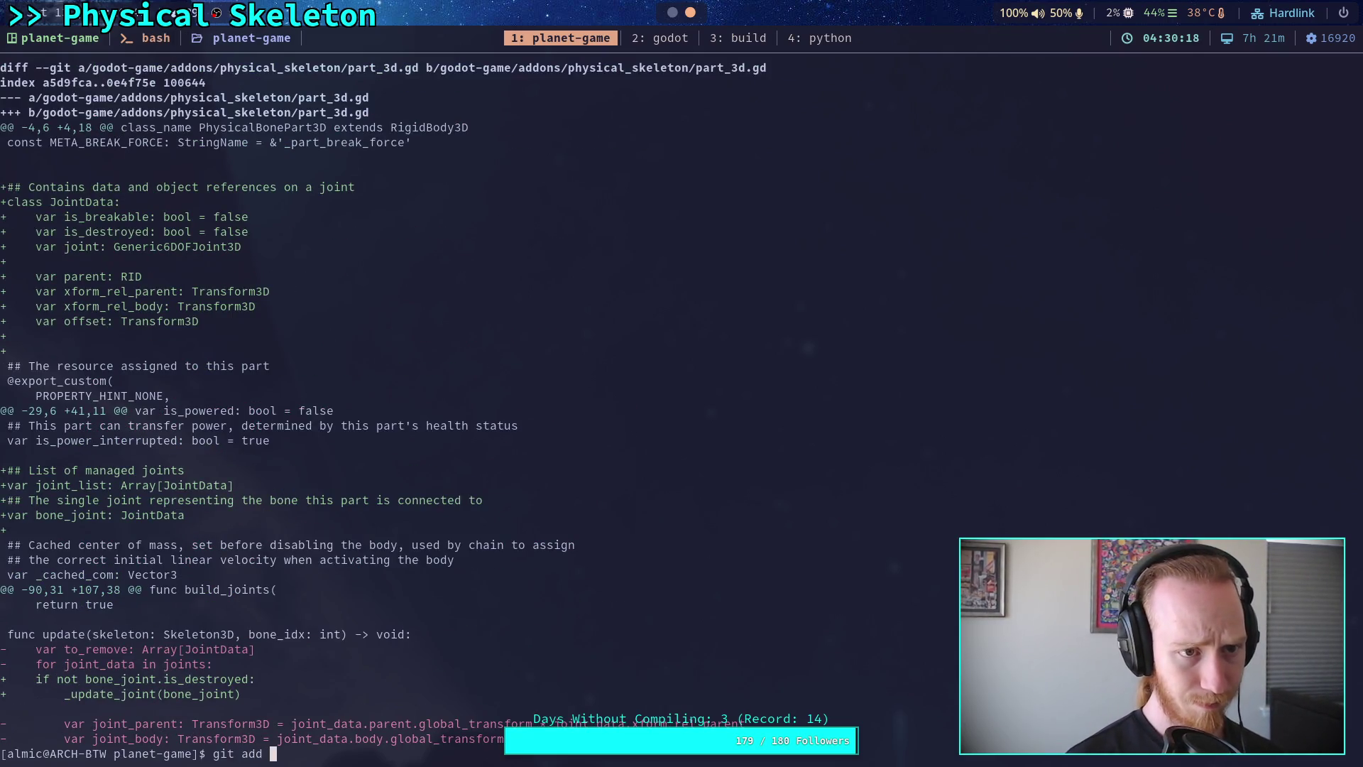
key("Tab")
type("ph")
key("Tab")
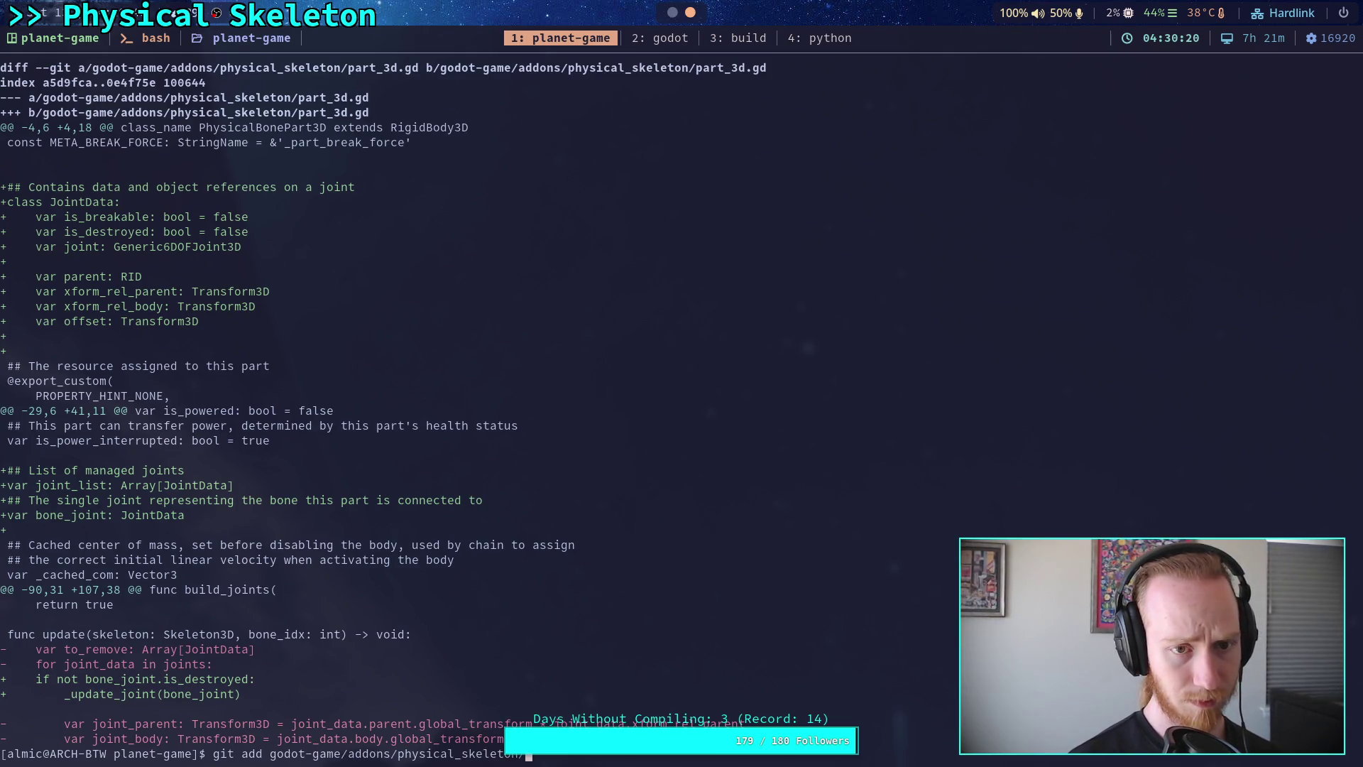
key("Return")
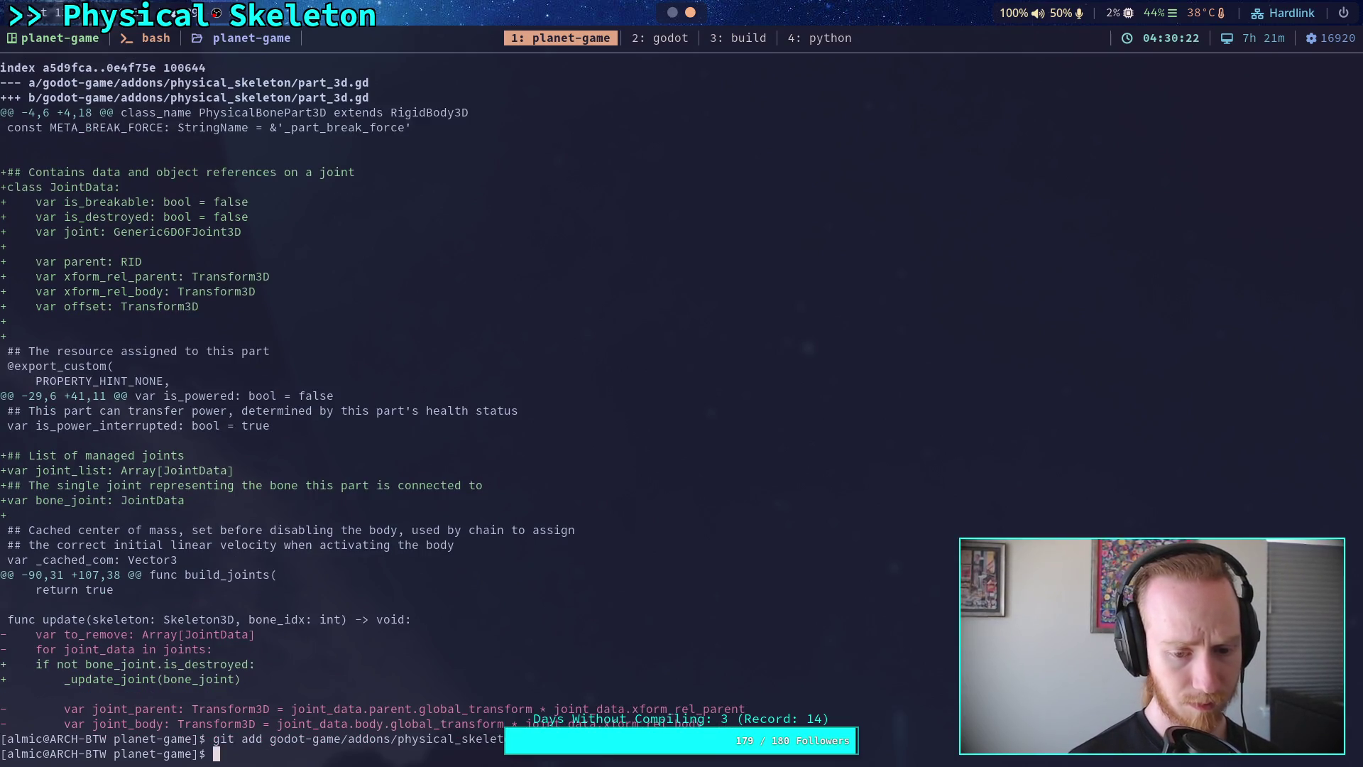
type("git statu")
key("BackSpace")
key("BackSpace")
key("BackSpace")
key("BackSpace")
Step: Review the remaining unstaged physical_skeleton.gd hunks in git diff, including the JointData removal and setup_body
type("diff")
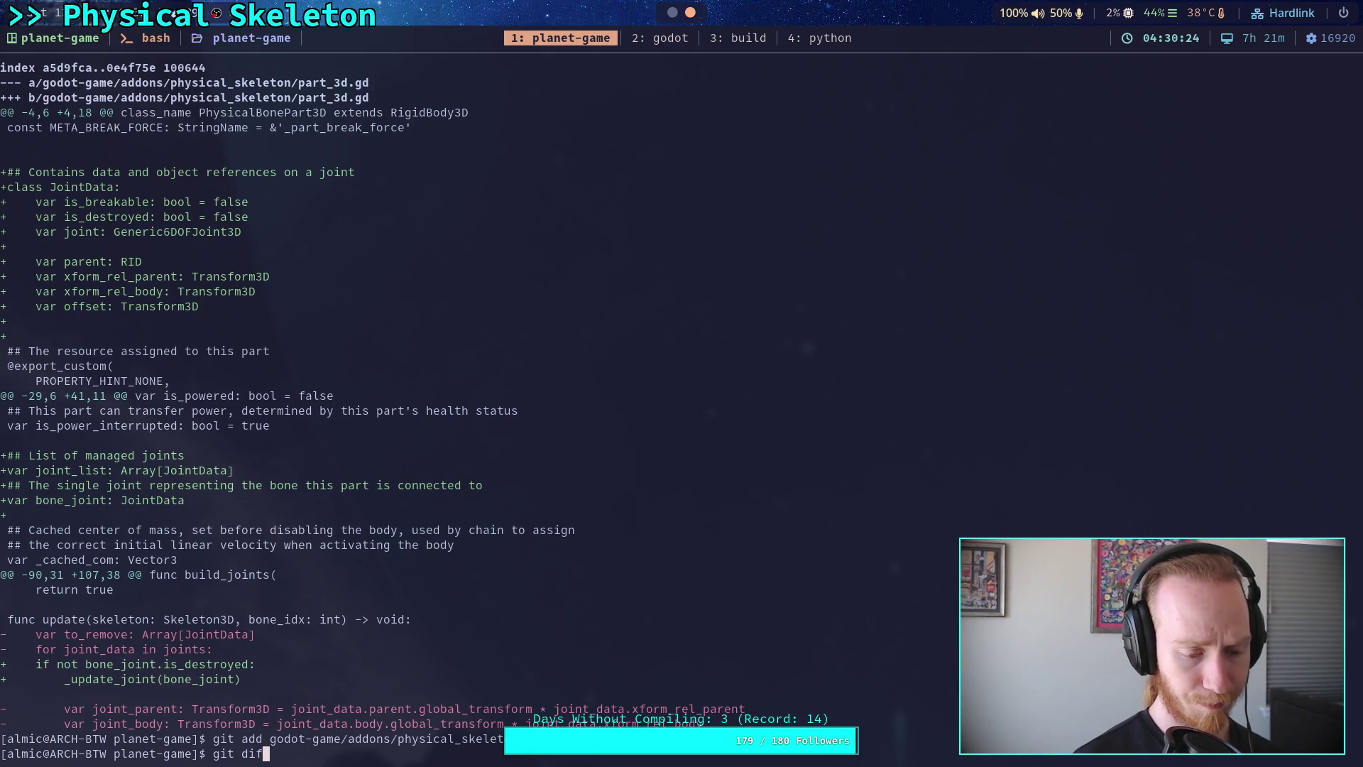
key("Return")
key("Down")
key("Down")
key("Down")
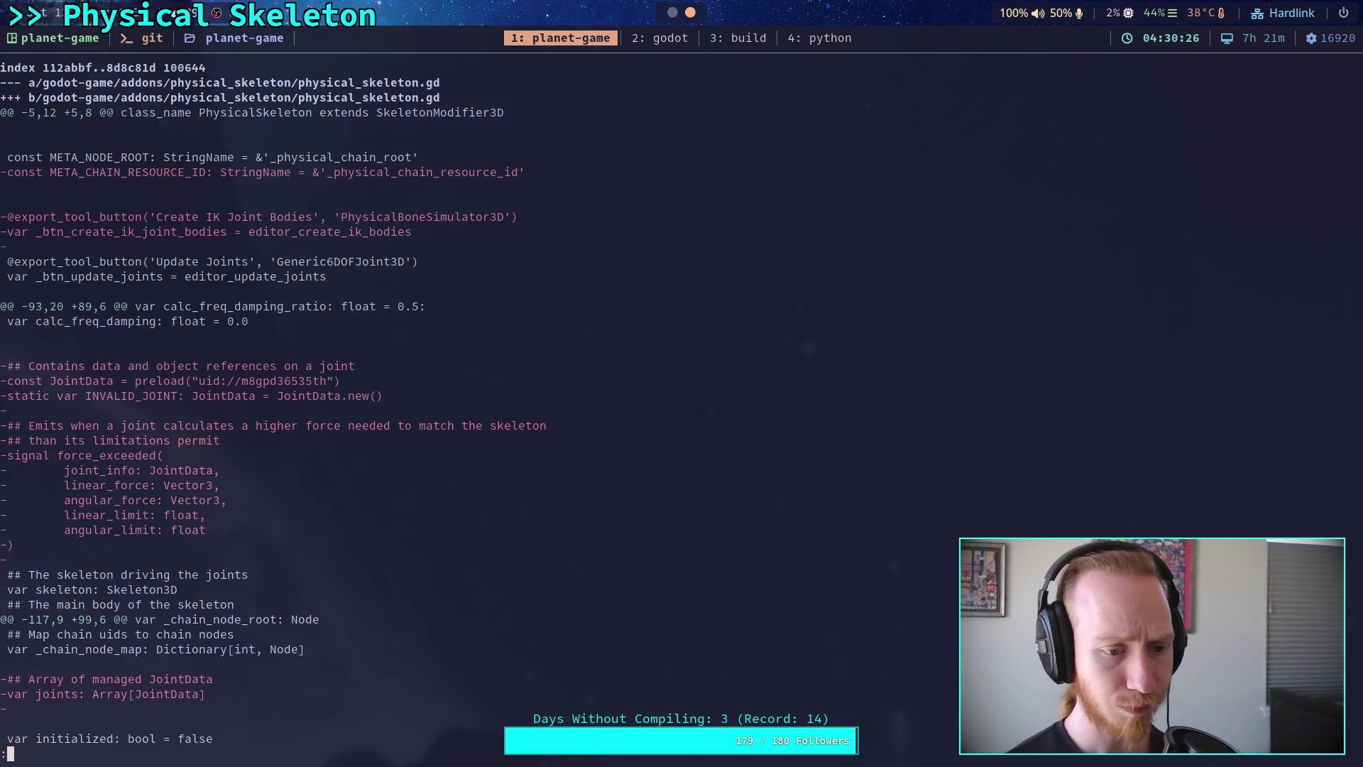
key("Down")
key("Down")
key("Down")
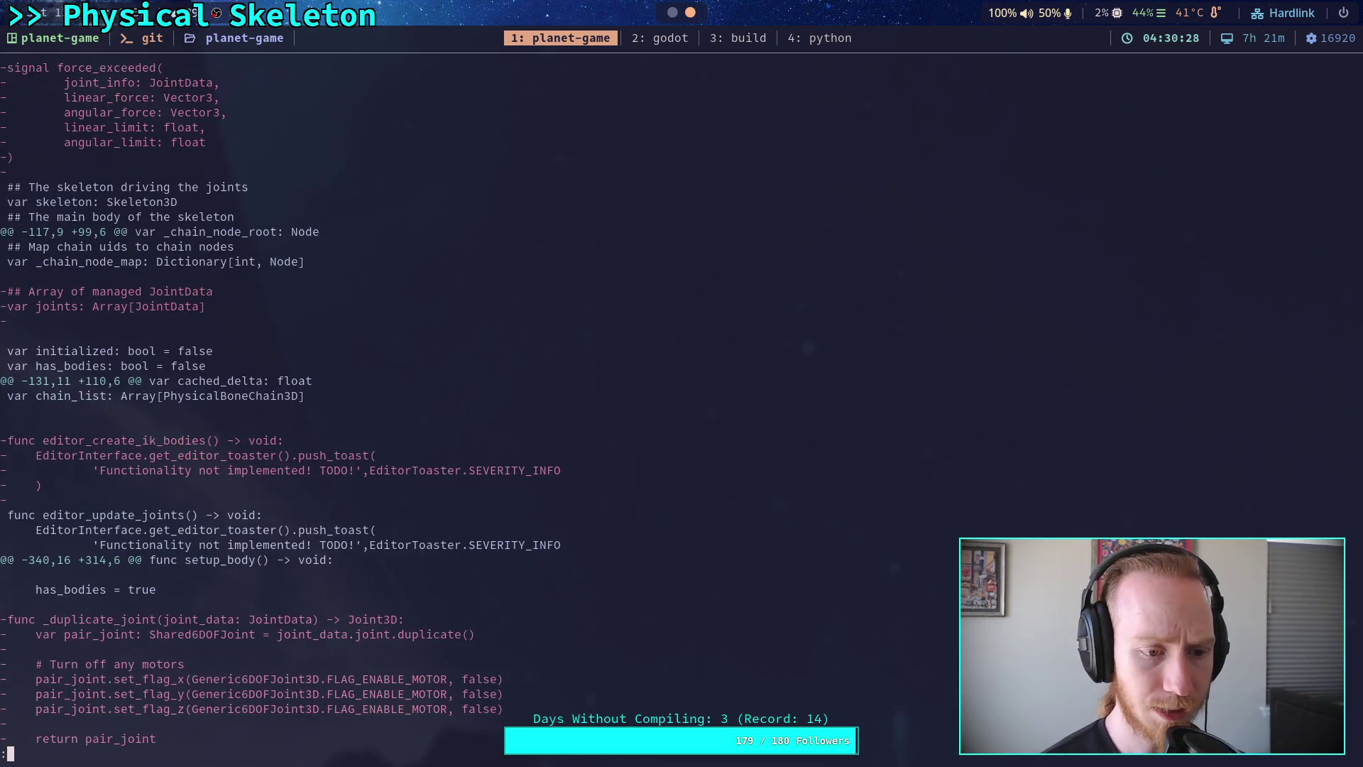
key("Up")
key("Up")
key("Up")
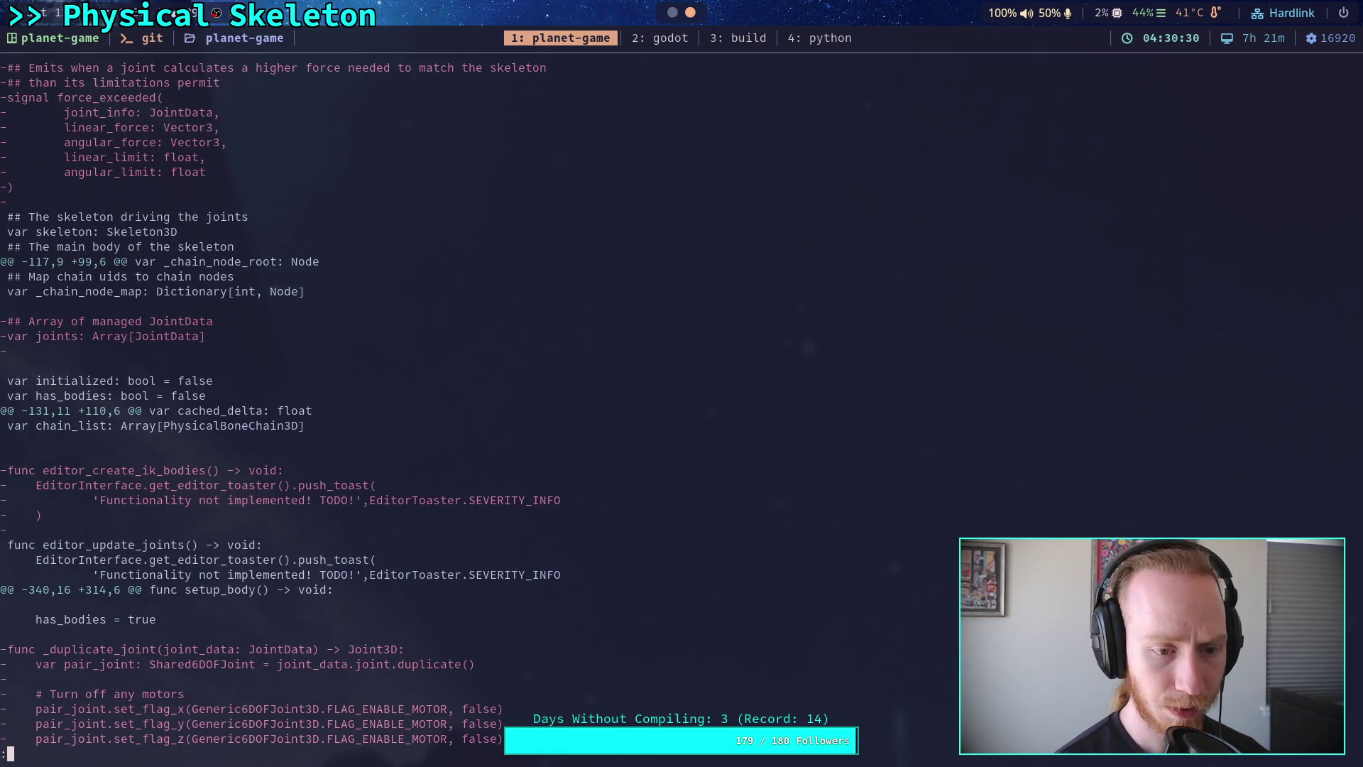
key("Up")
key("Up")
key("Up")
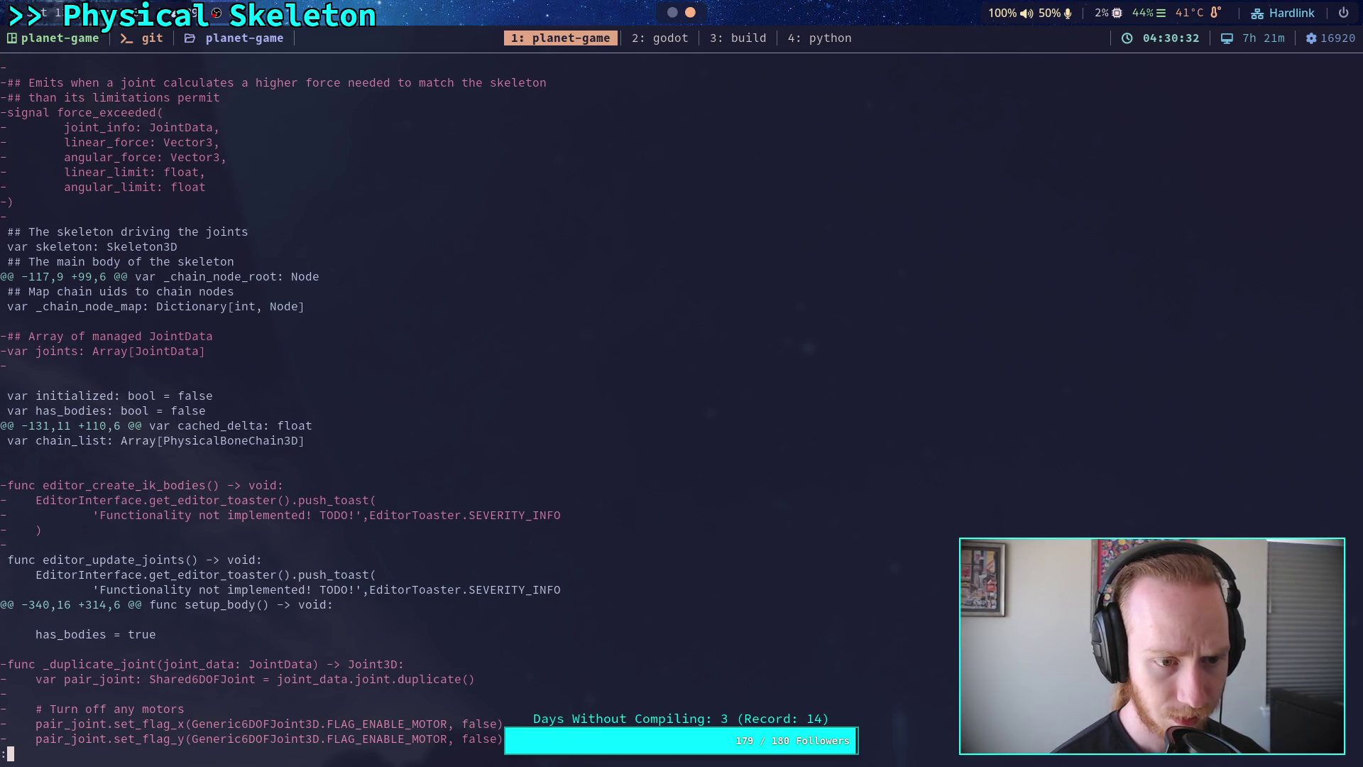
key("Up")
key("Up")
key("Up")
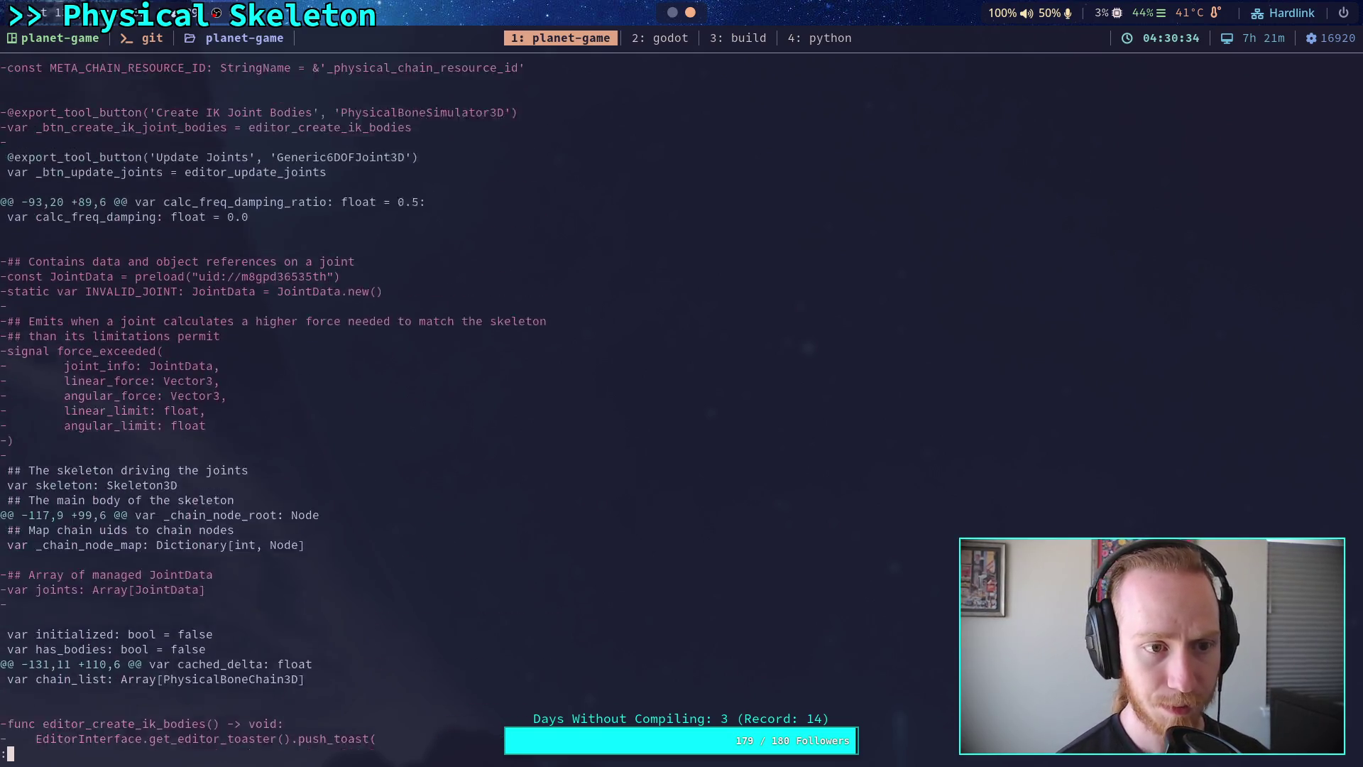
key("Down")
key("Down")
key("Down")
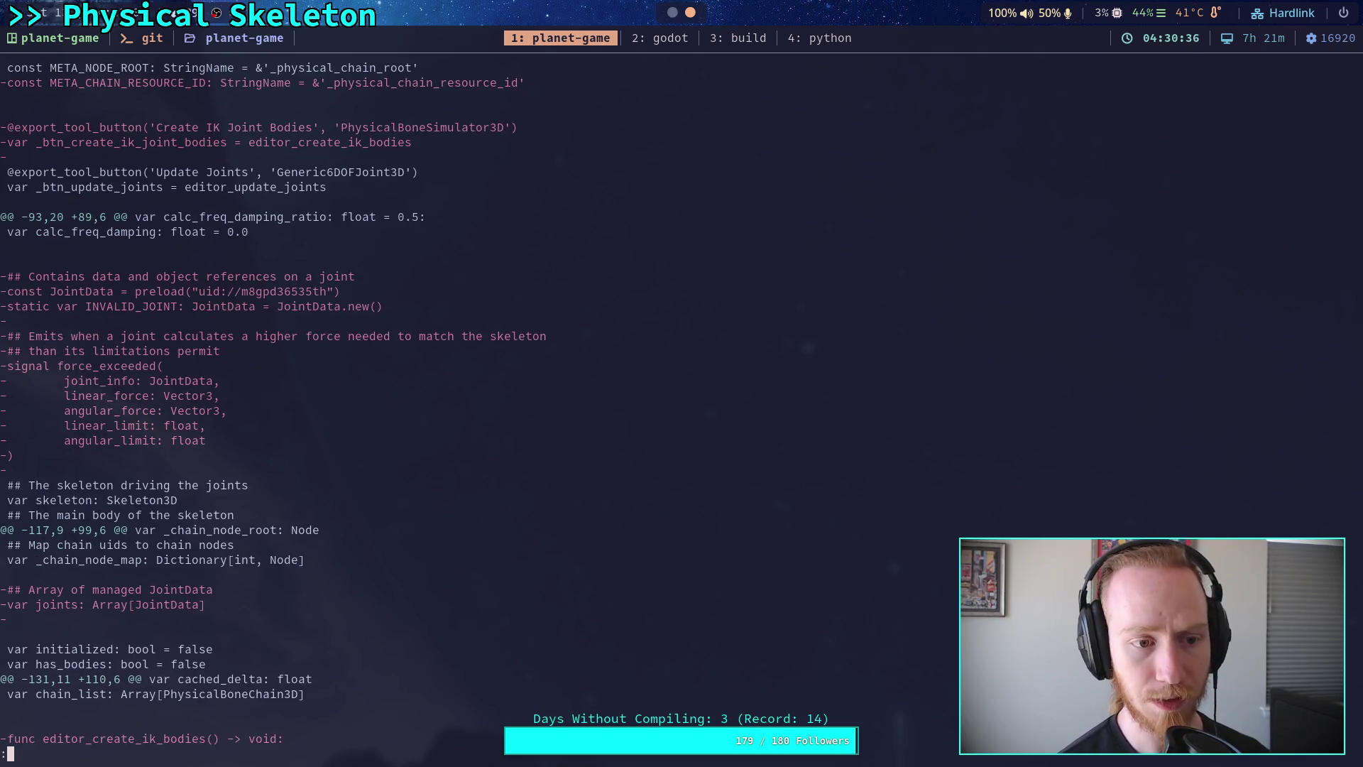
key("Down")
key("Down")
key("Down")
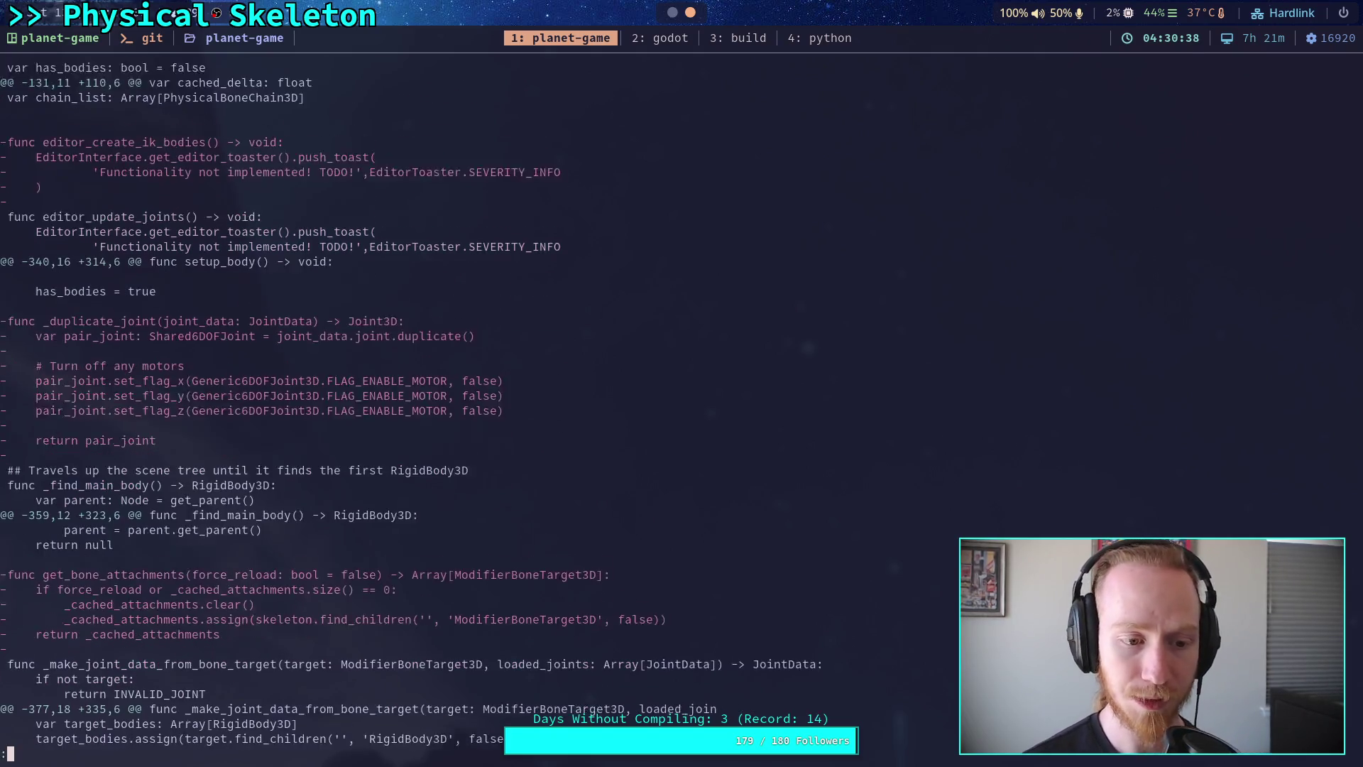
key("Up")
key("Up")
key("Up")
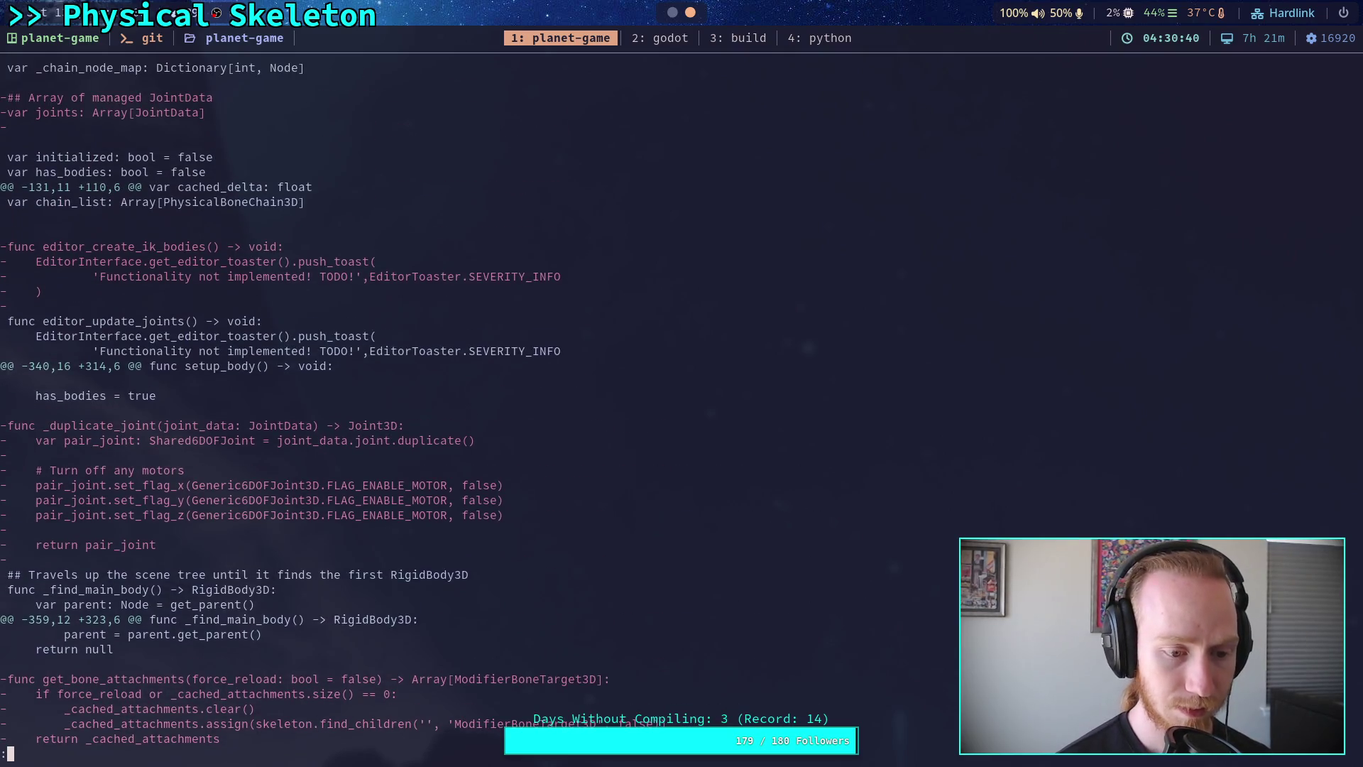
key("Up")
key("Up")
key("Up")
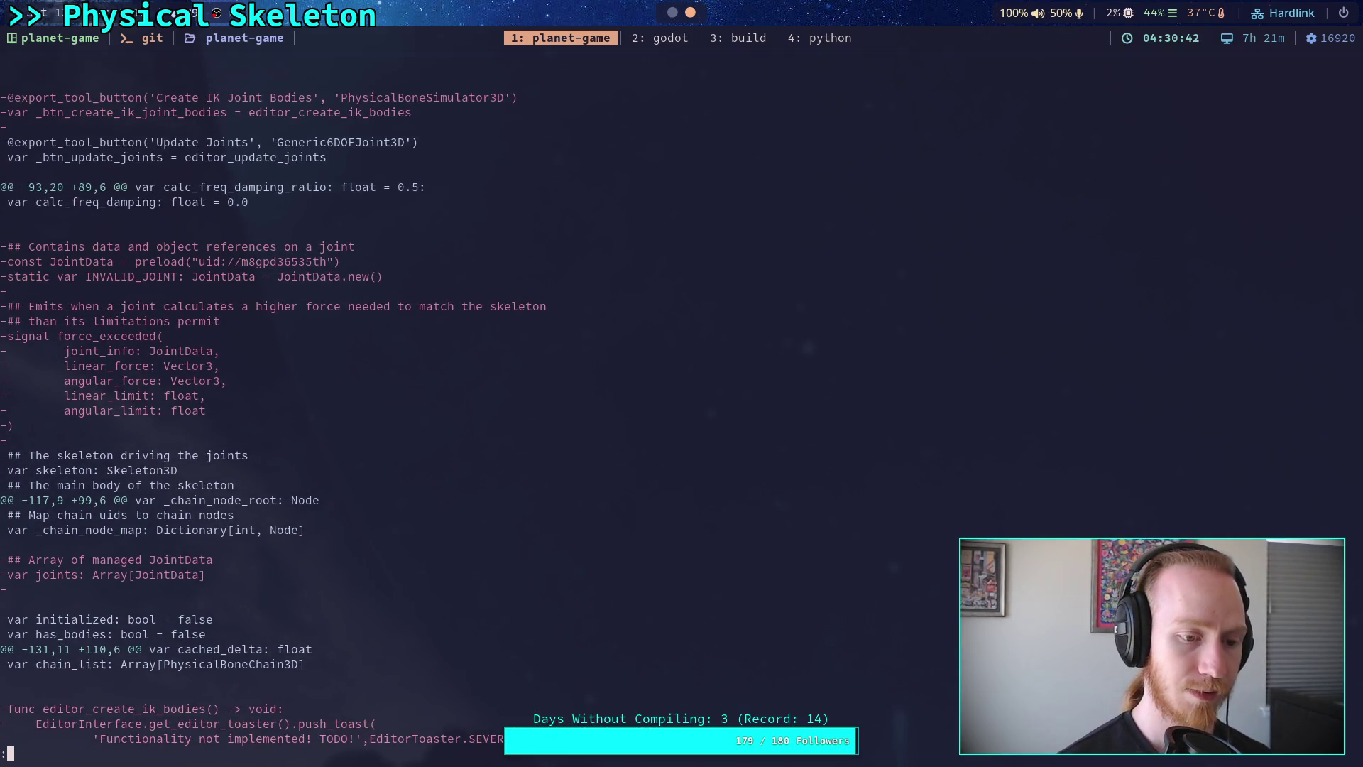
Step: Start interactive staging with git add -i on godot-game/addons/physical_skeleton/physical_skeleton.gd
type("qgit add -i ph")
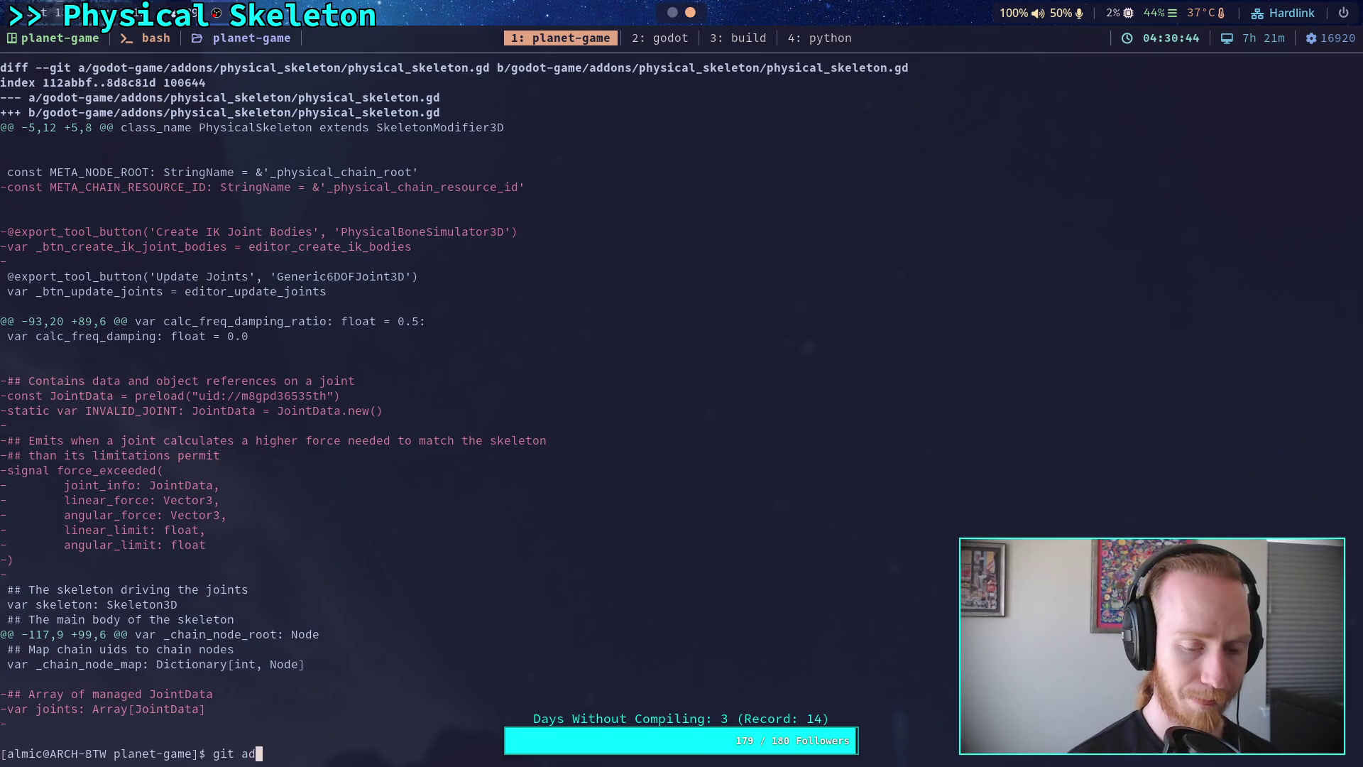
key("BackSpace")
key("BackSpace")
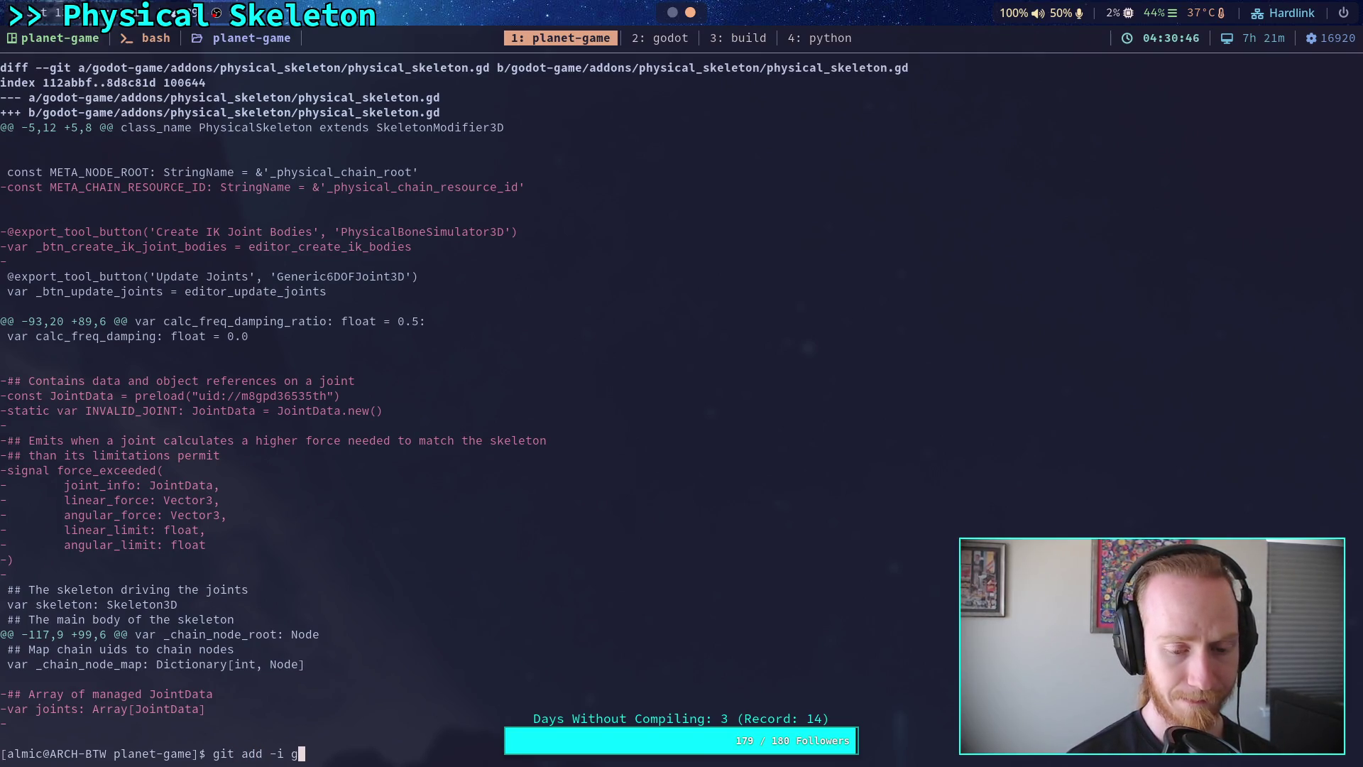
type("go")
key("Tab")
type("a")
key("Tab")
type("p")
key("Tab")
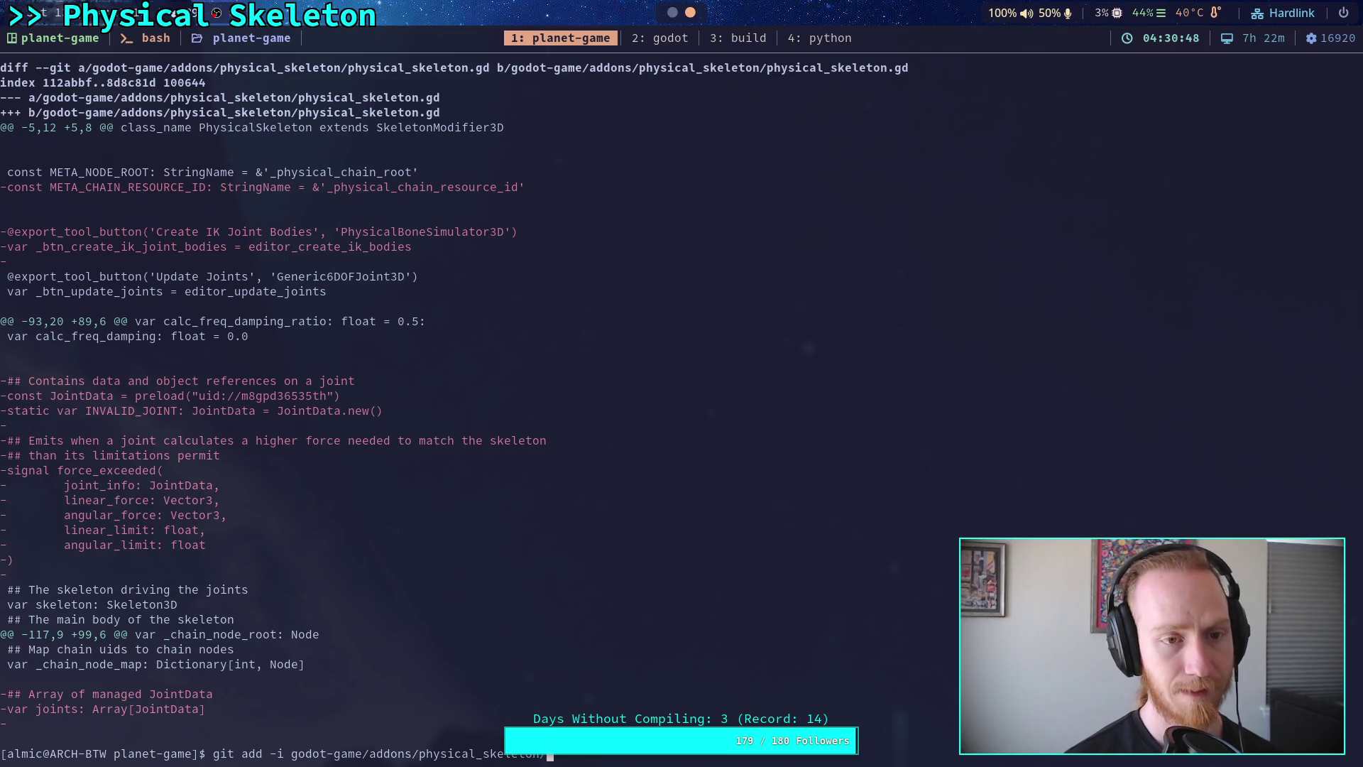
key("Tab")
key("Return")
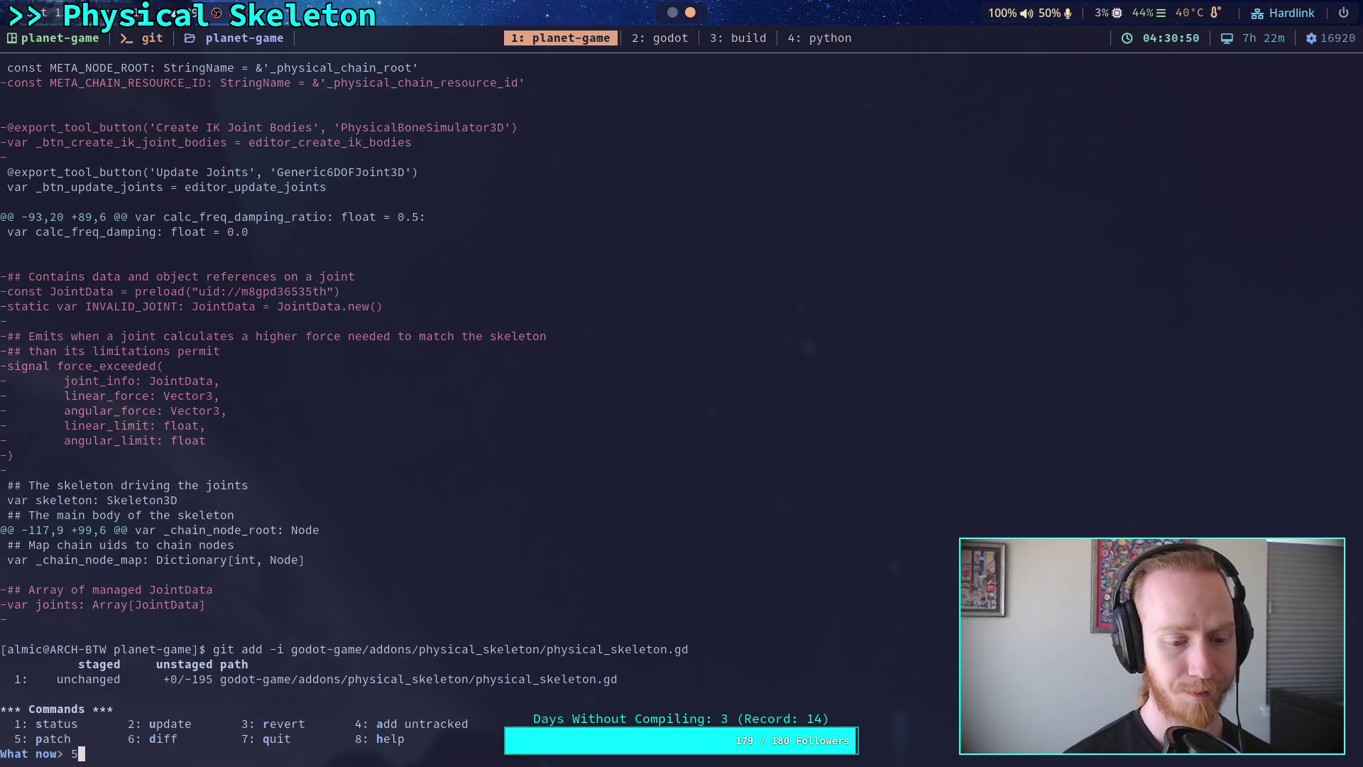
Step: In patch mode, select file 1 and stage hunks 1–4, stopping at the fifth hunk
key("Return")
type("1")
key("Return")
key("Return")
type("y")
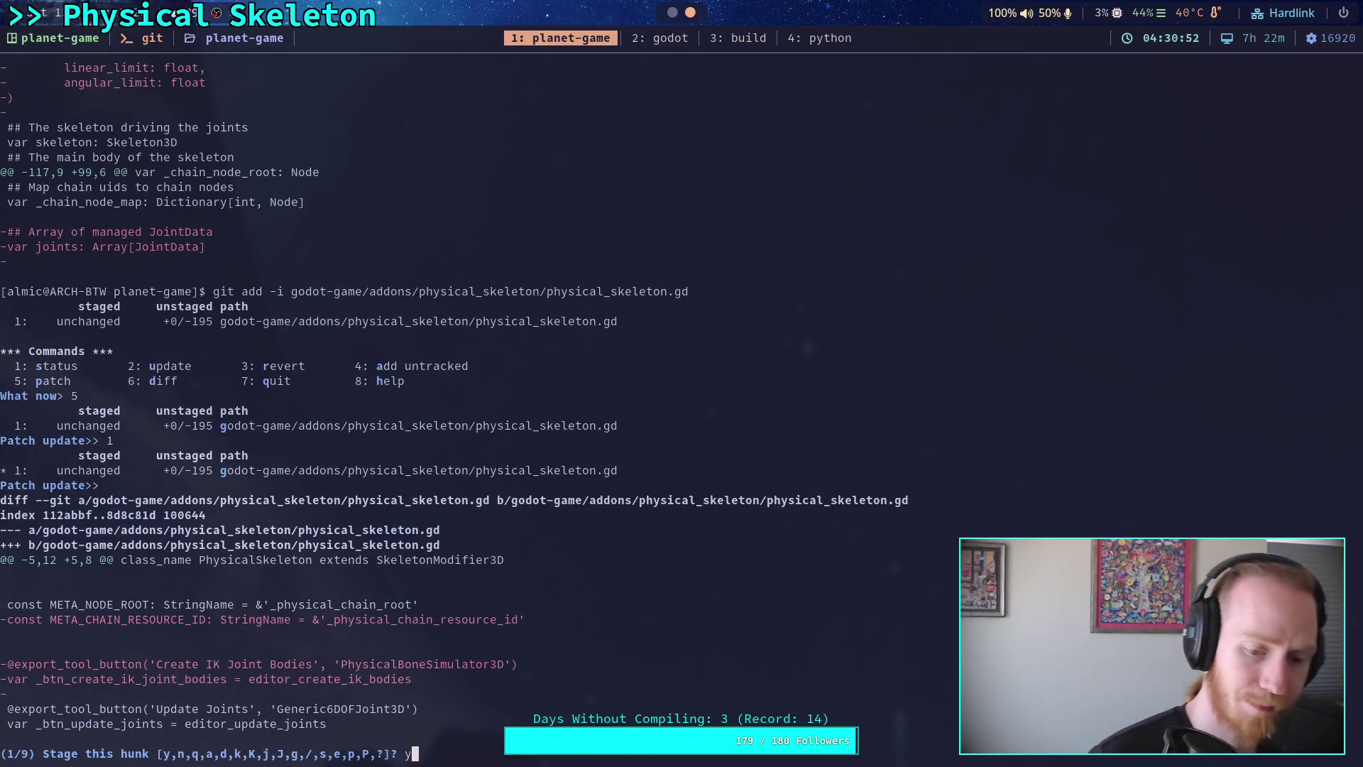
key("Return")
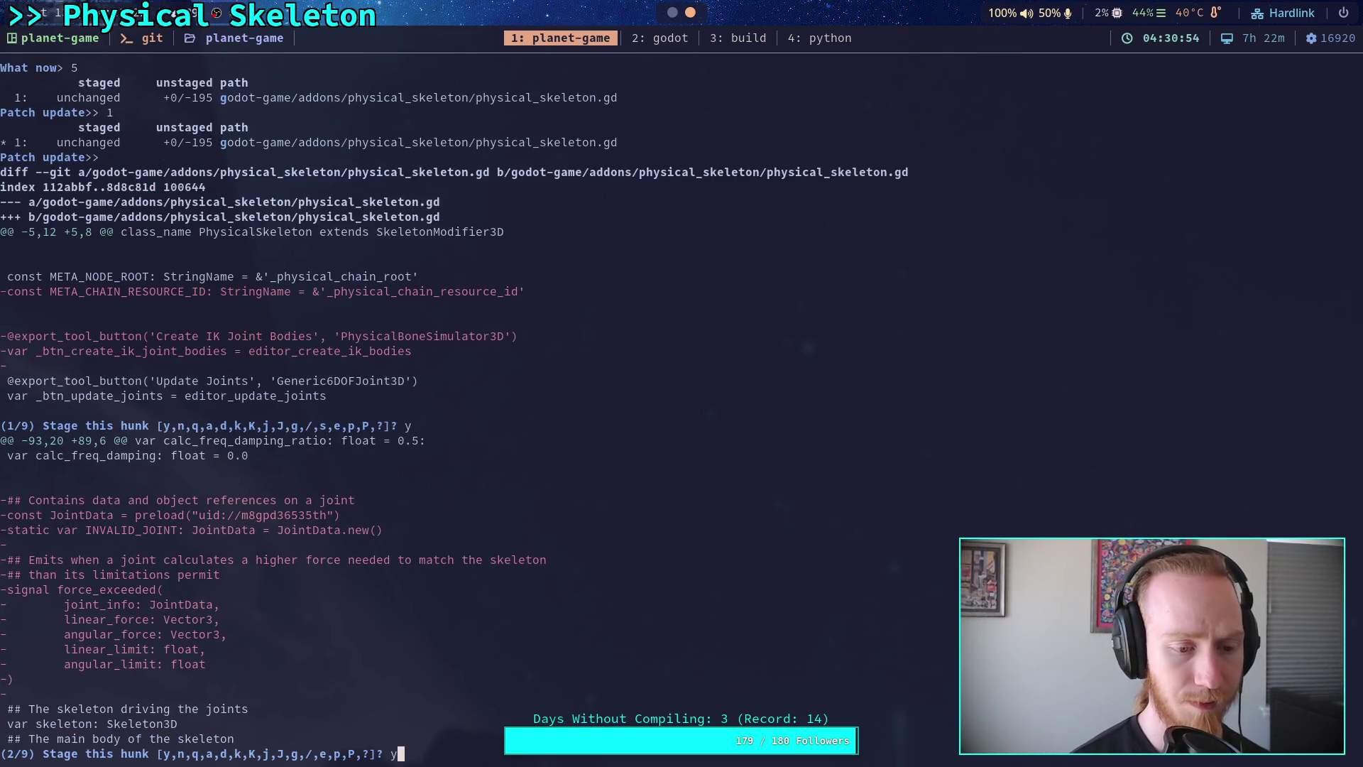
key("Return")
type("y")
key("Return")
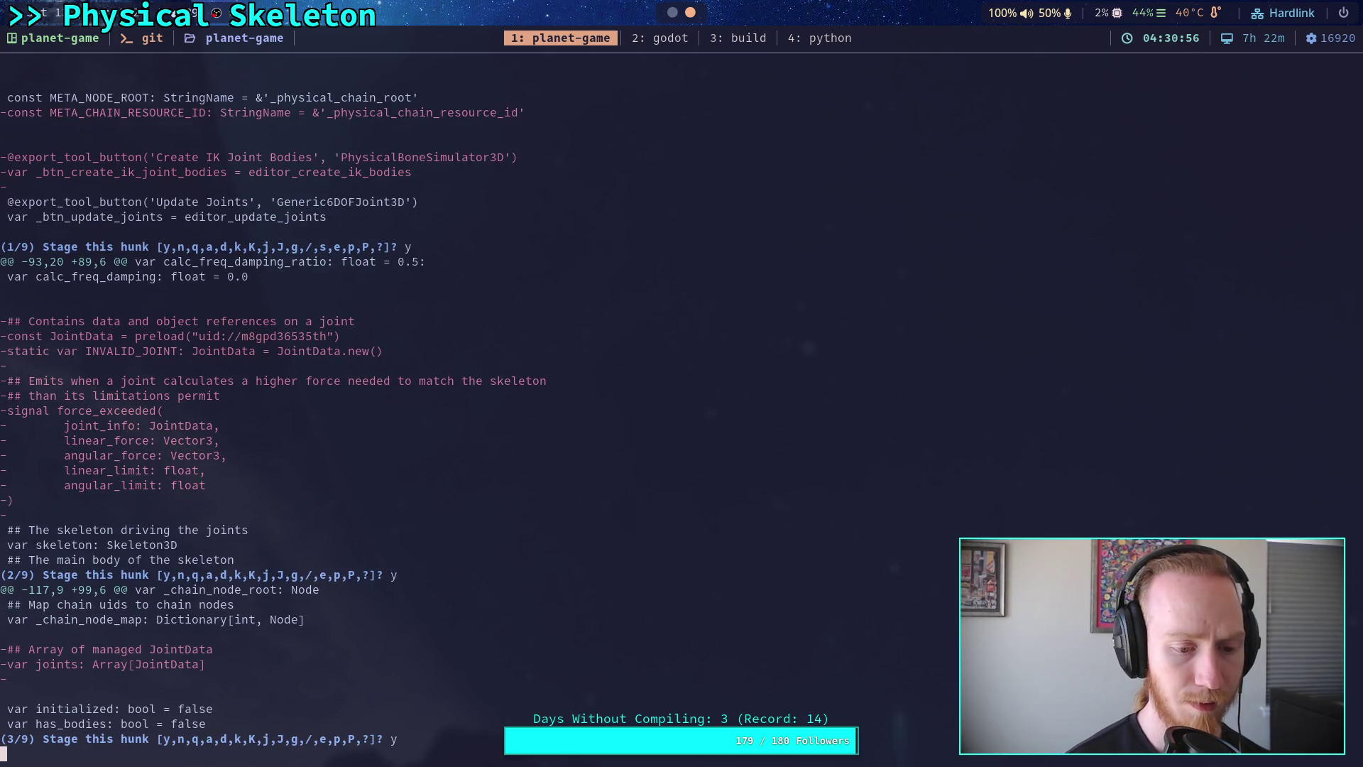
type("y")
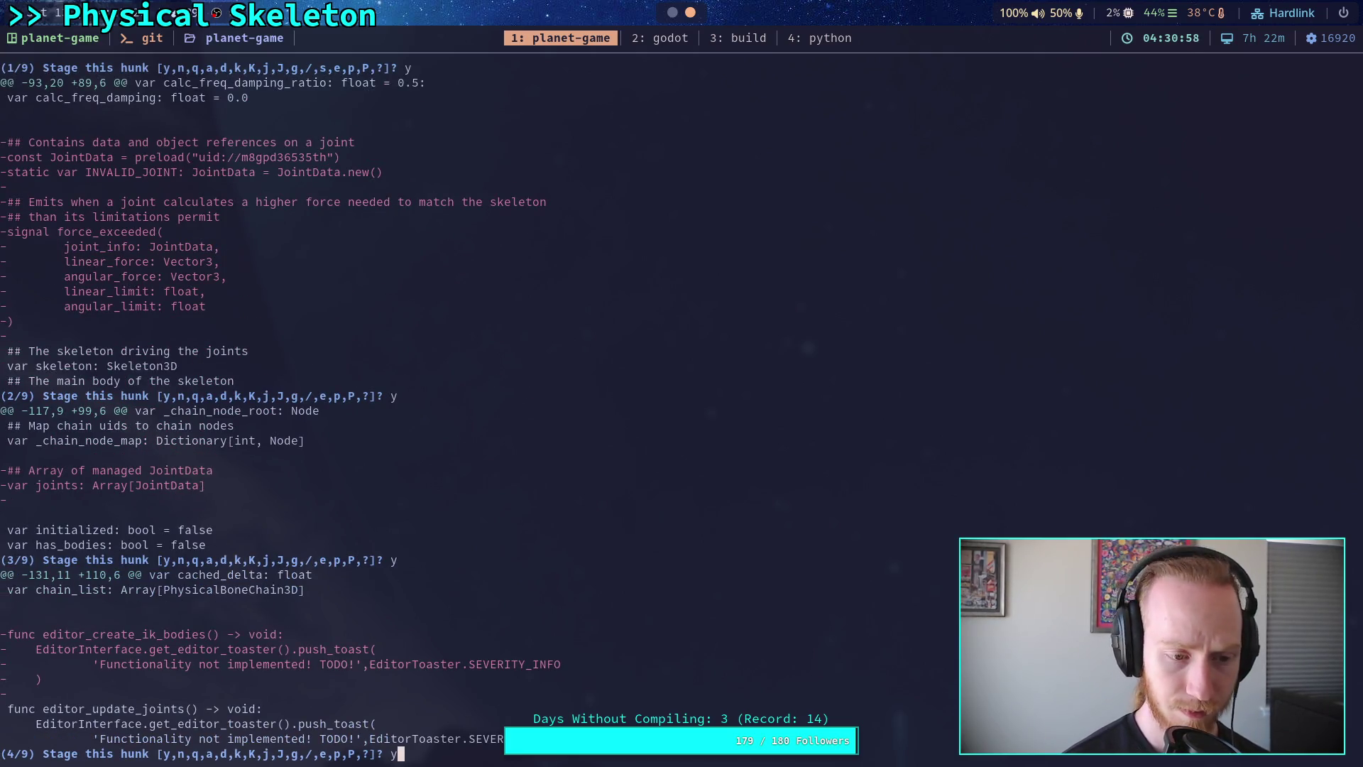
key("Return")
type("q")
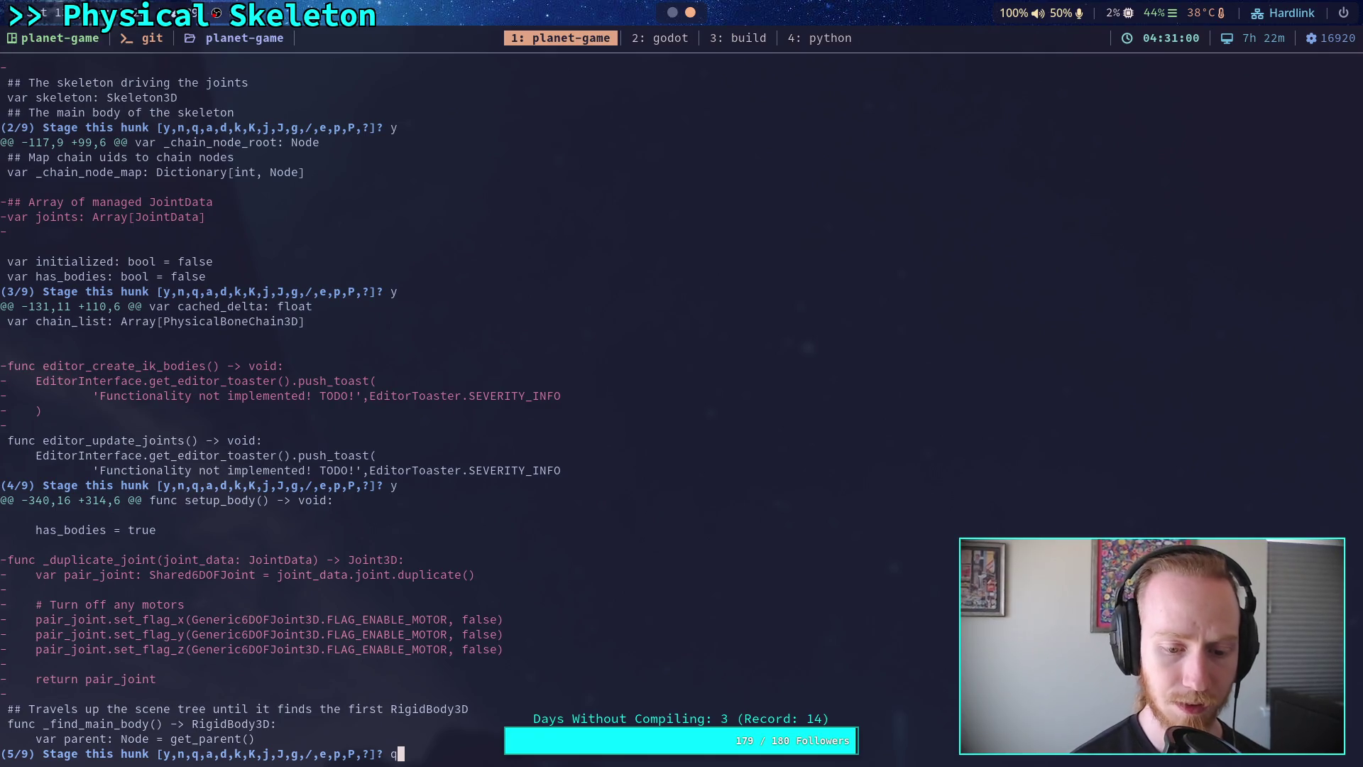
key("Return")
Step: Quit the interactive git add session back to the shell prompt
key("Return")
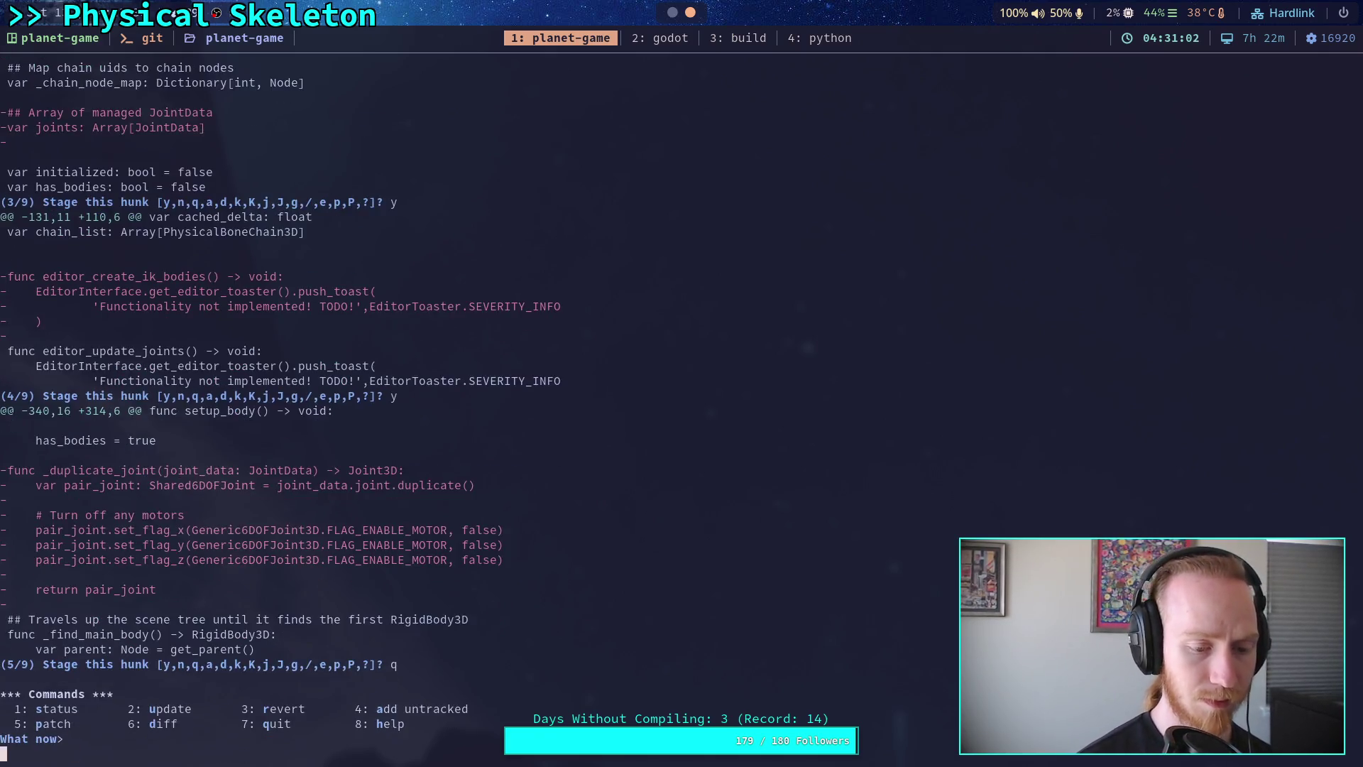
type("q")
key("Return")
type("git status")
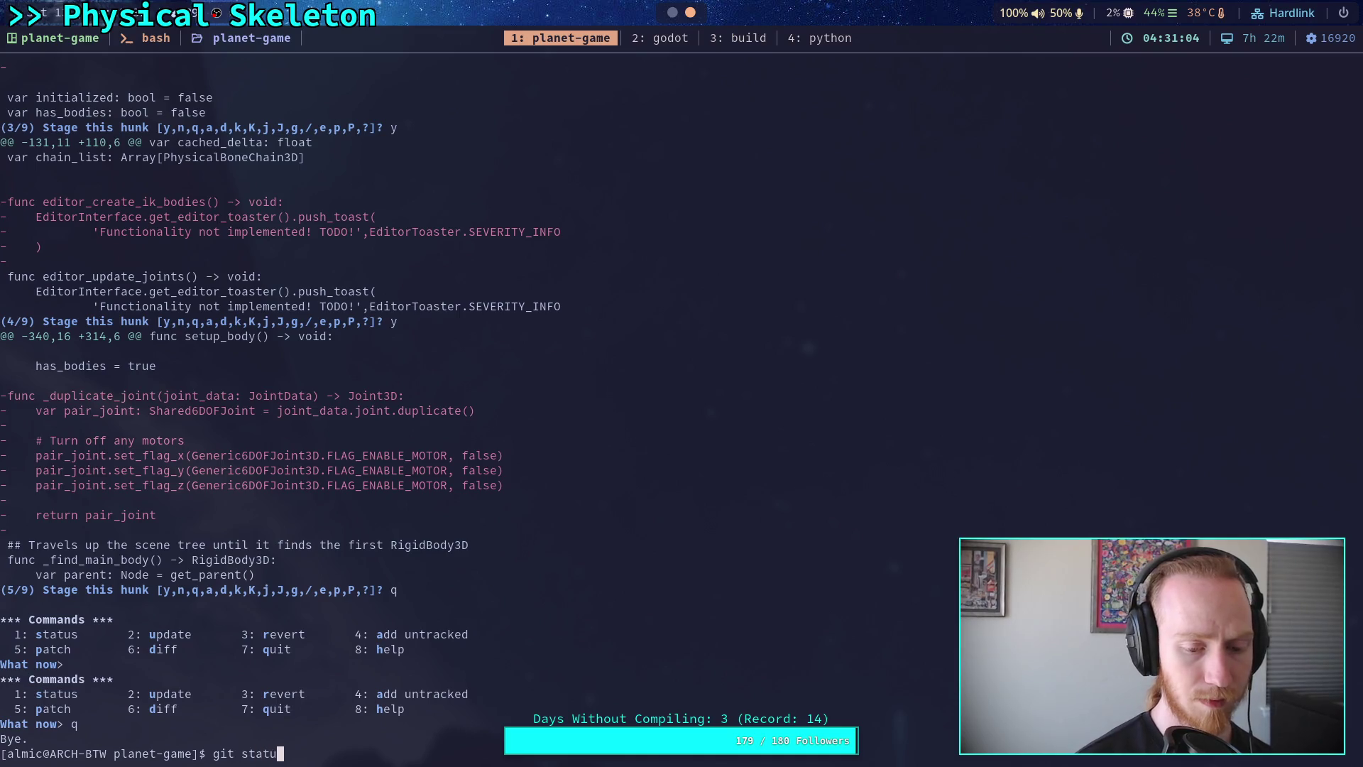
key("Return")
type("git diff")
key("Return")
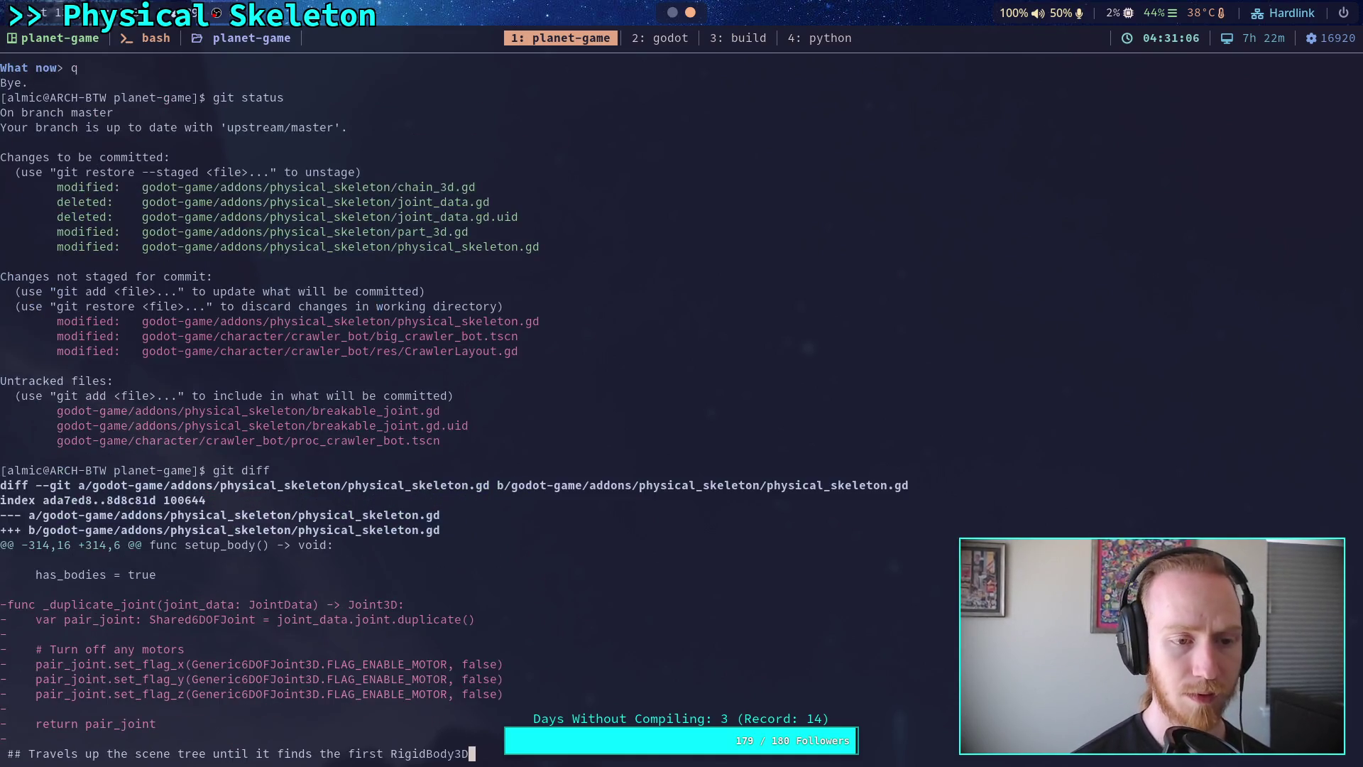
key("space")
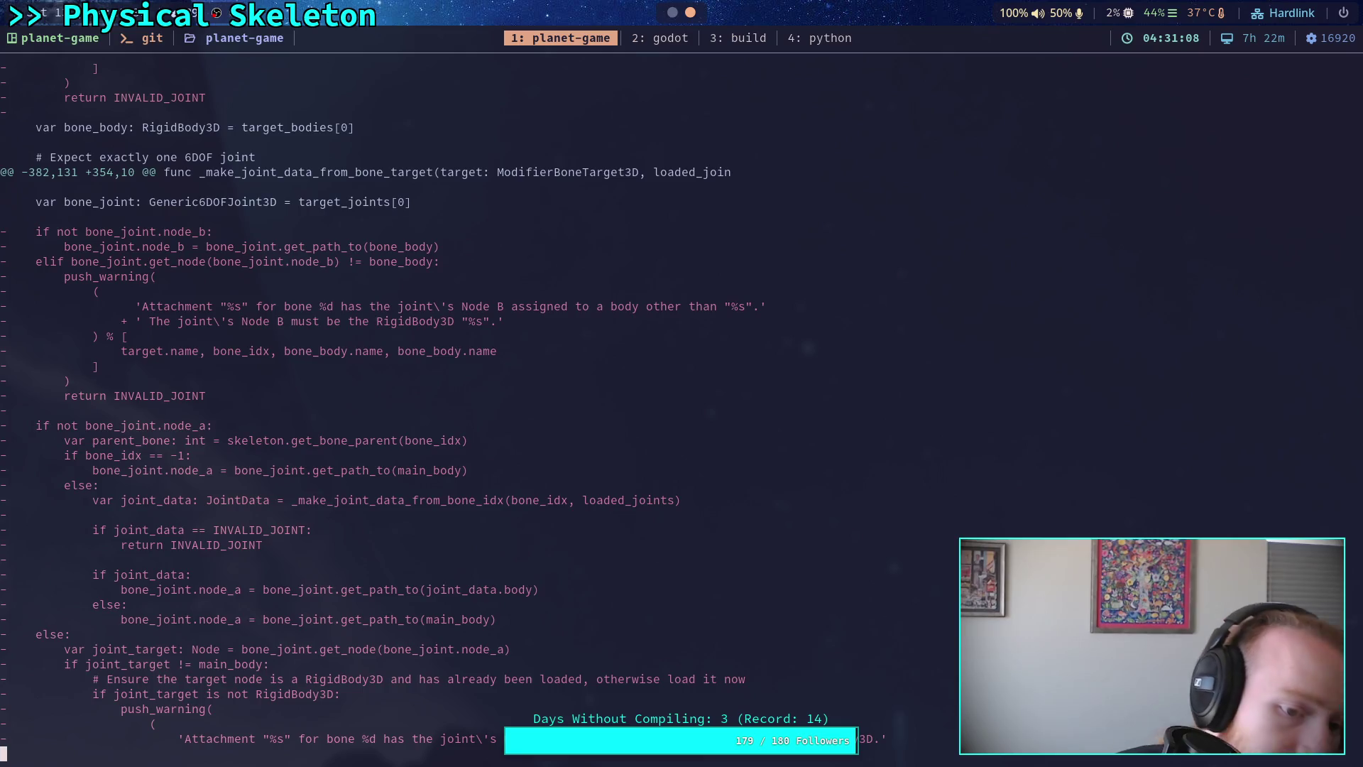
key("b")
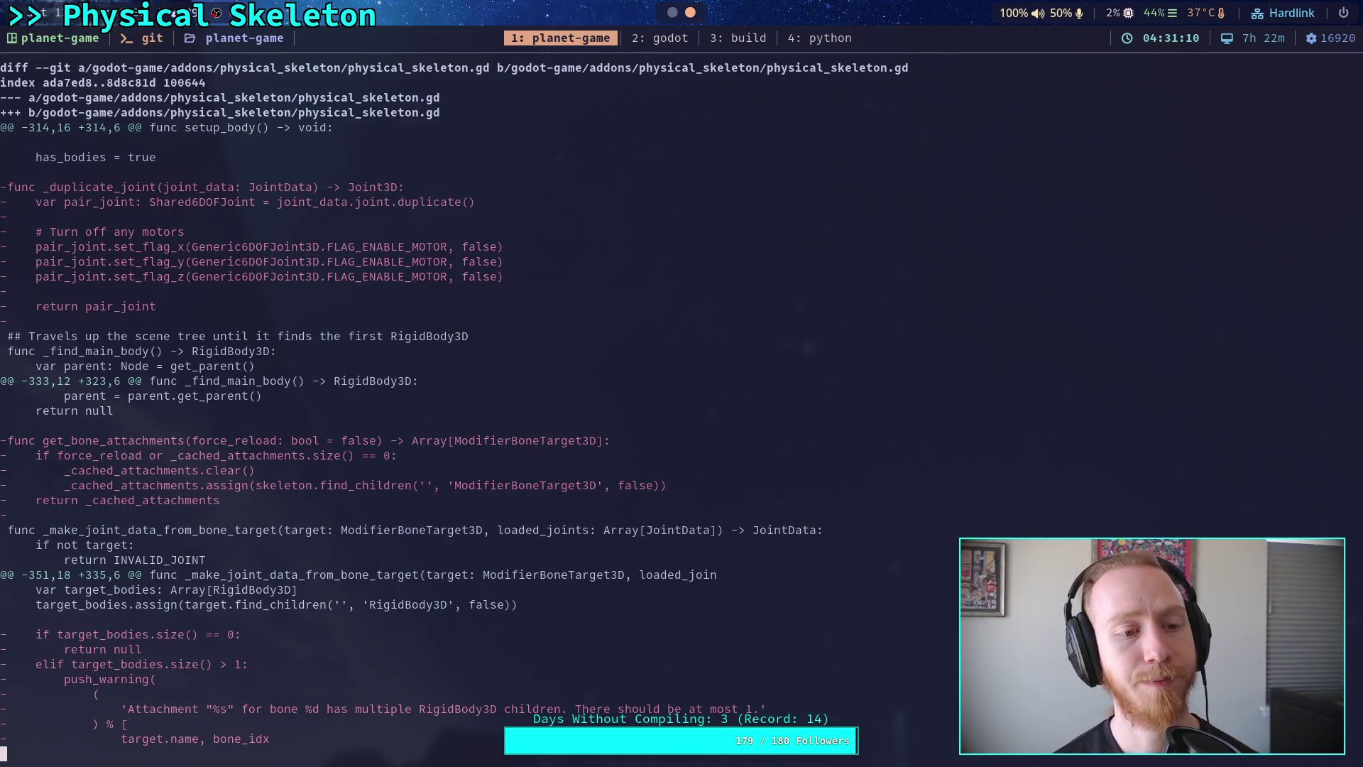
key("space")
key("space")
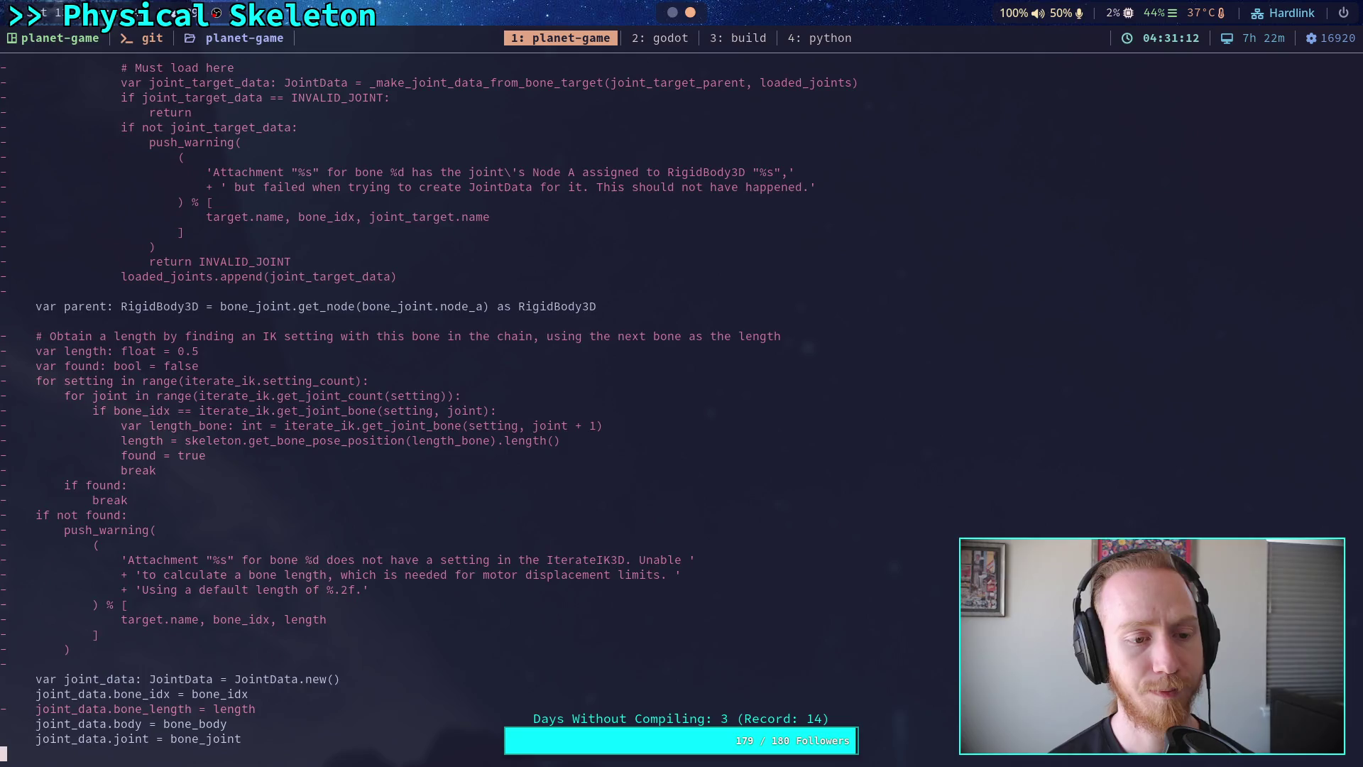
key("space")
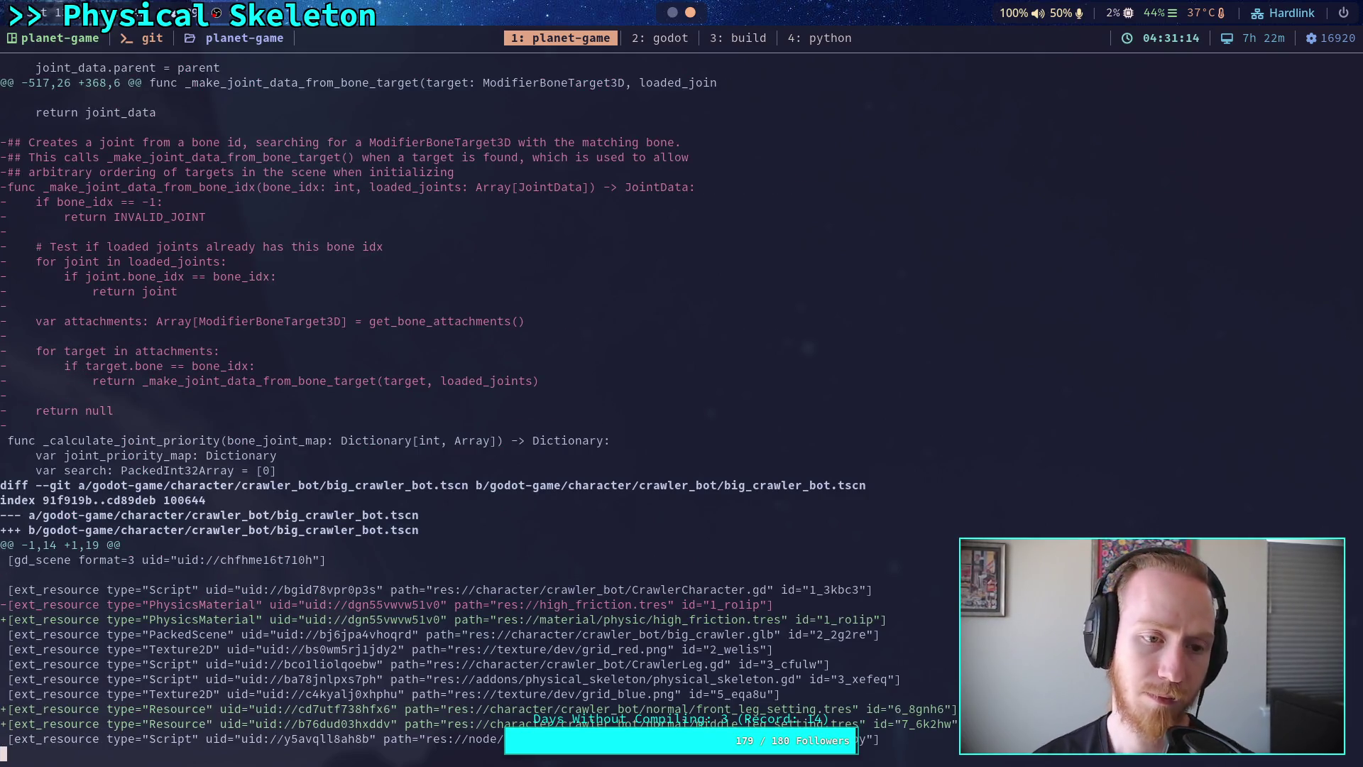
key("space")
key("space")
key("space")
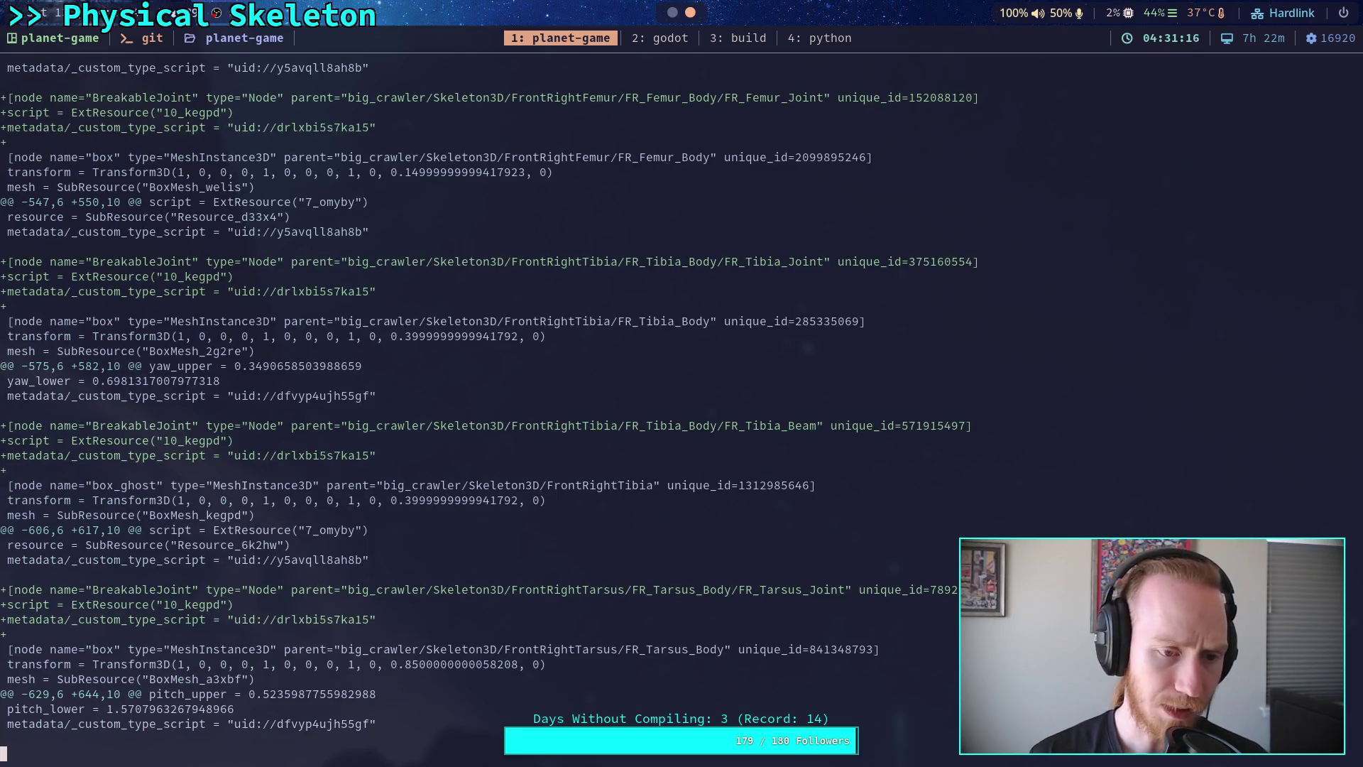
key("space")
key("space")
key("b")
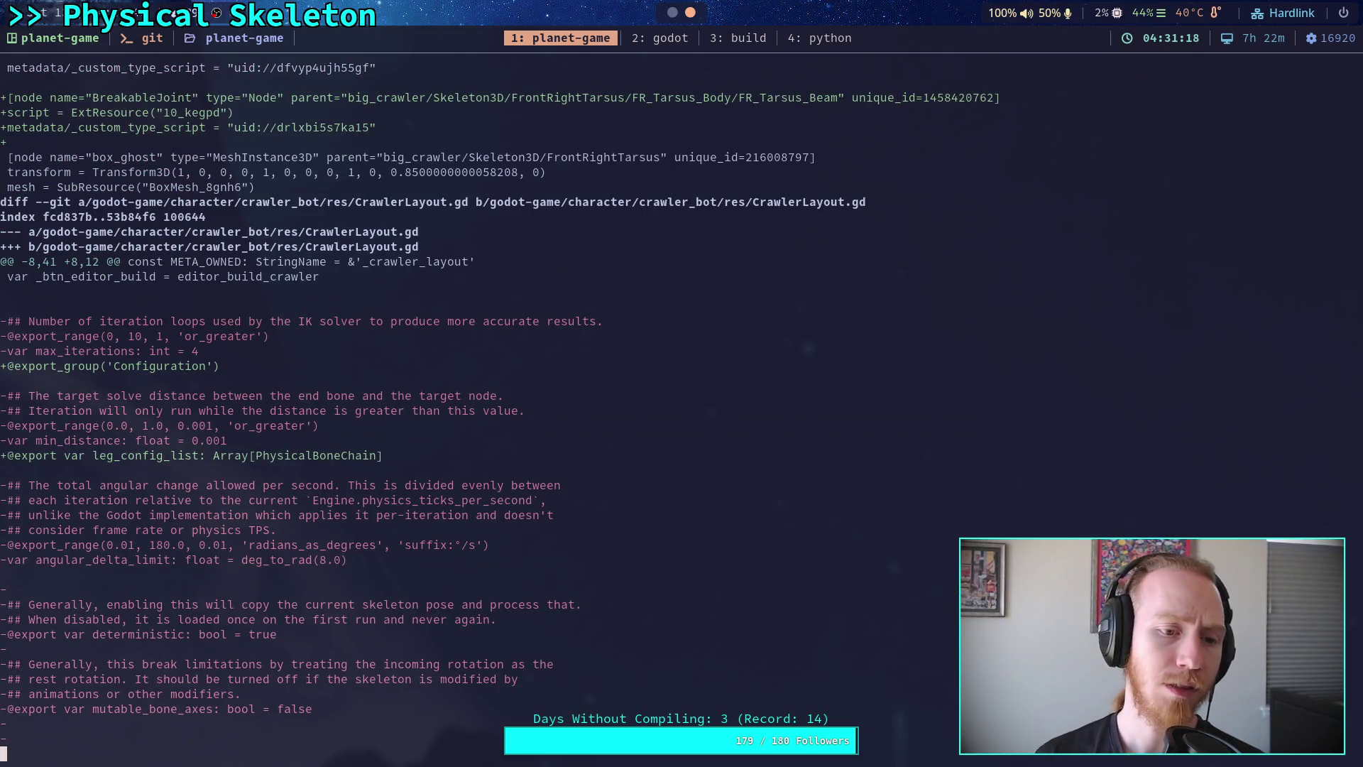
key("space")
type("qgit status")
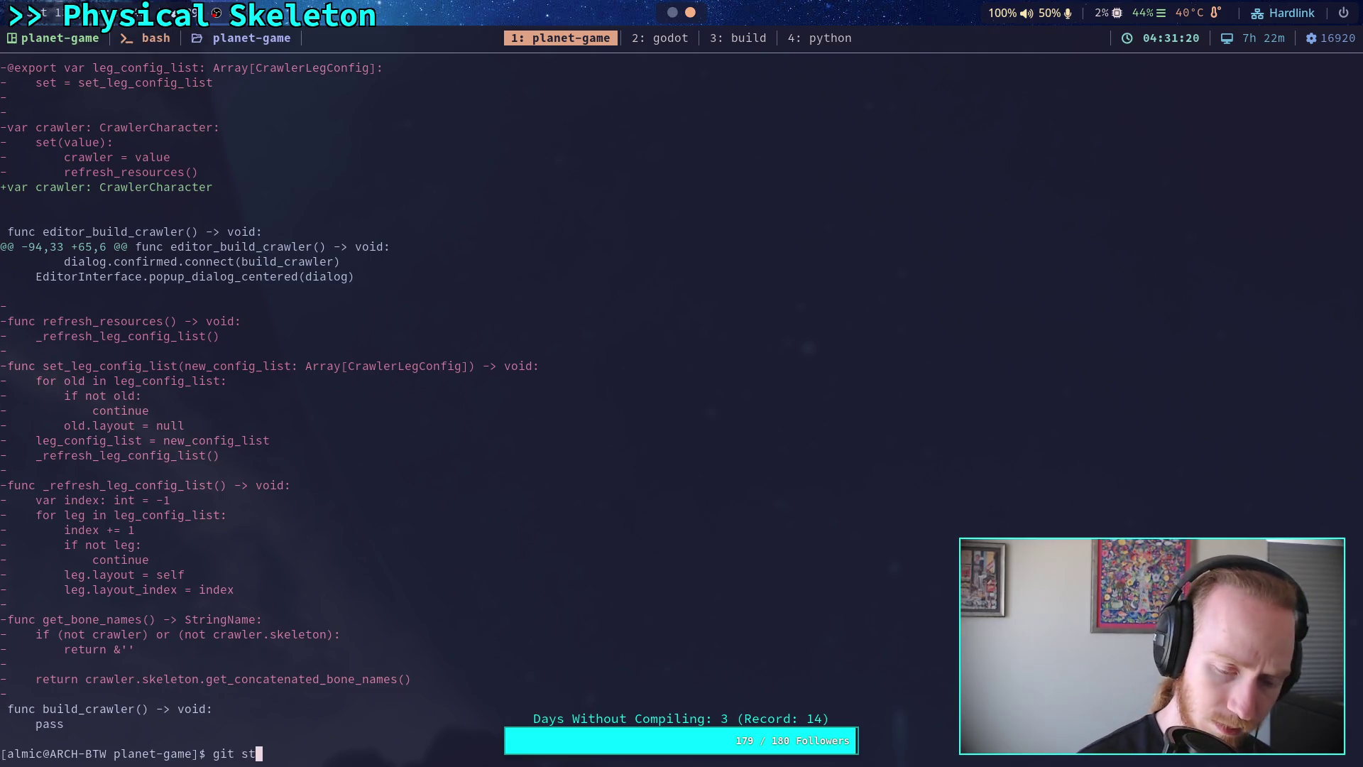
key("Return")
type("git commit")
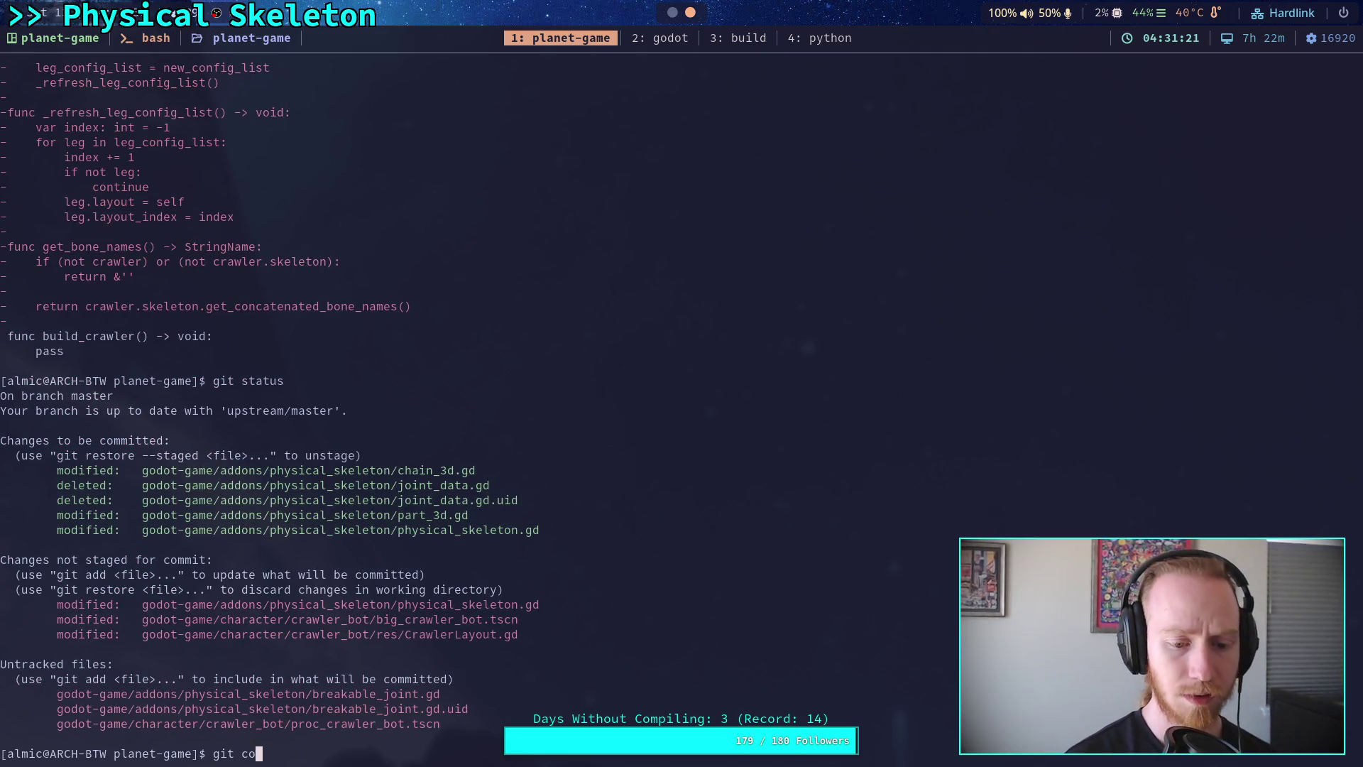
Step: Write 'Work on PhysicalBonePart3D update() method' plus '- Also cleaned up some dead code from physical_skeleton.gd'
key("Return")
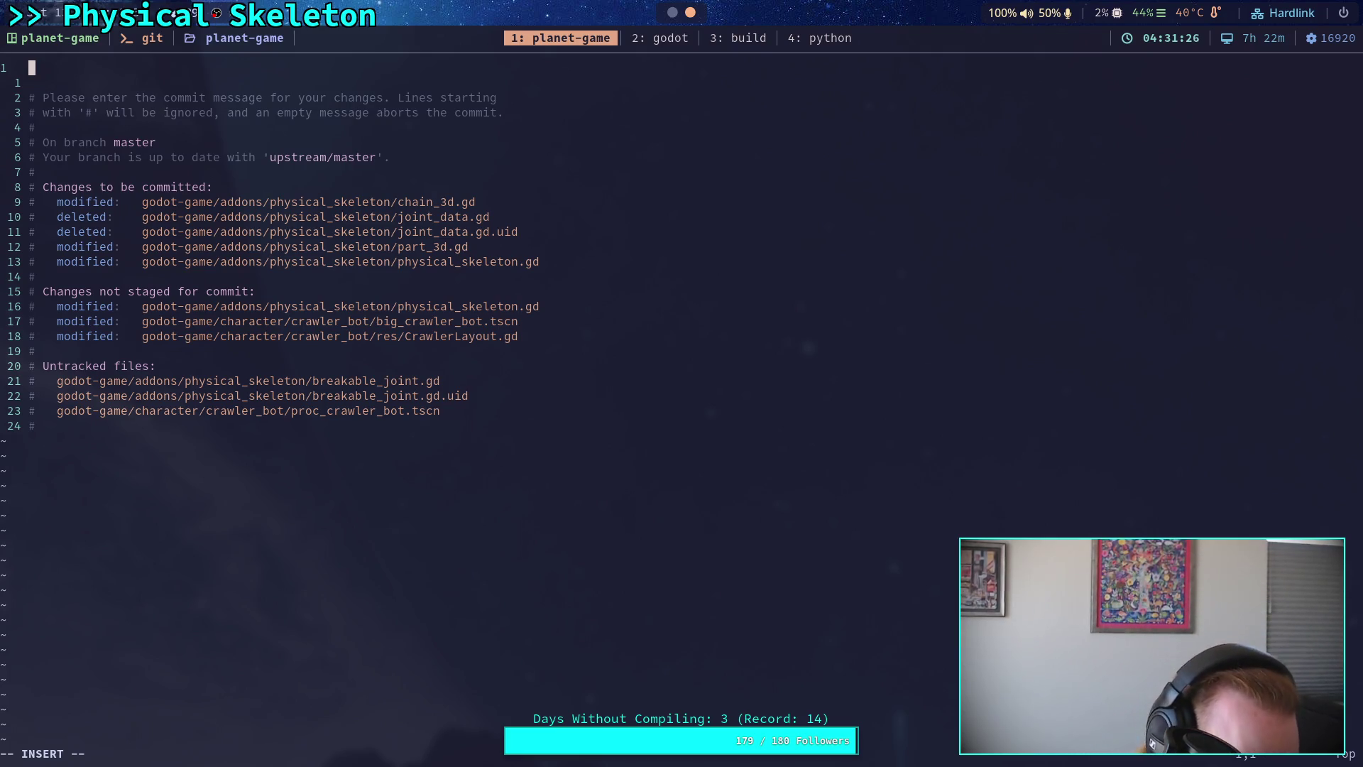
type("Work on ")
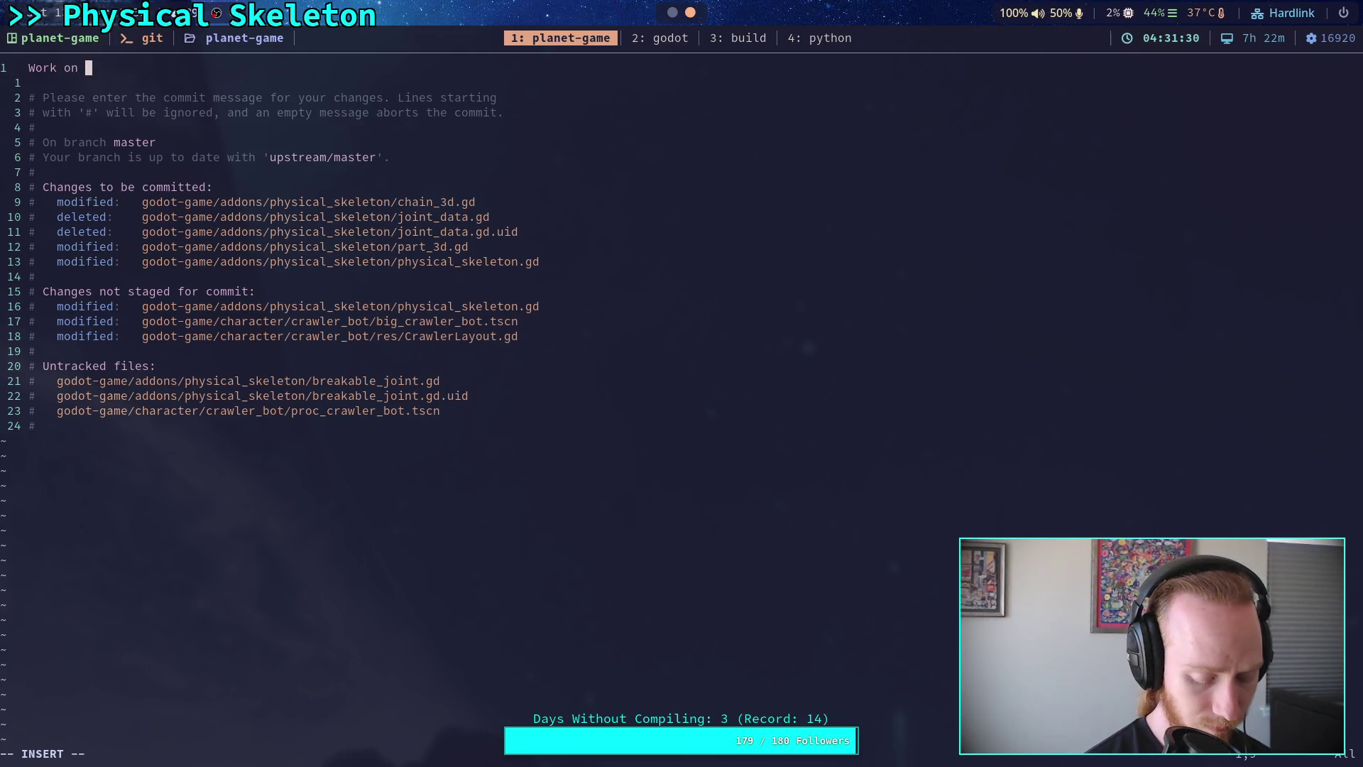
type("Physi")
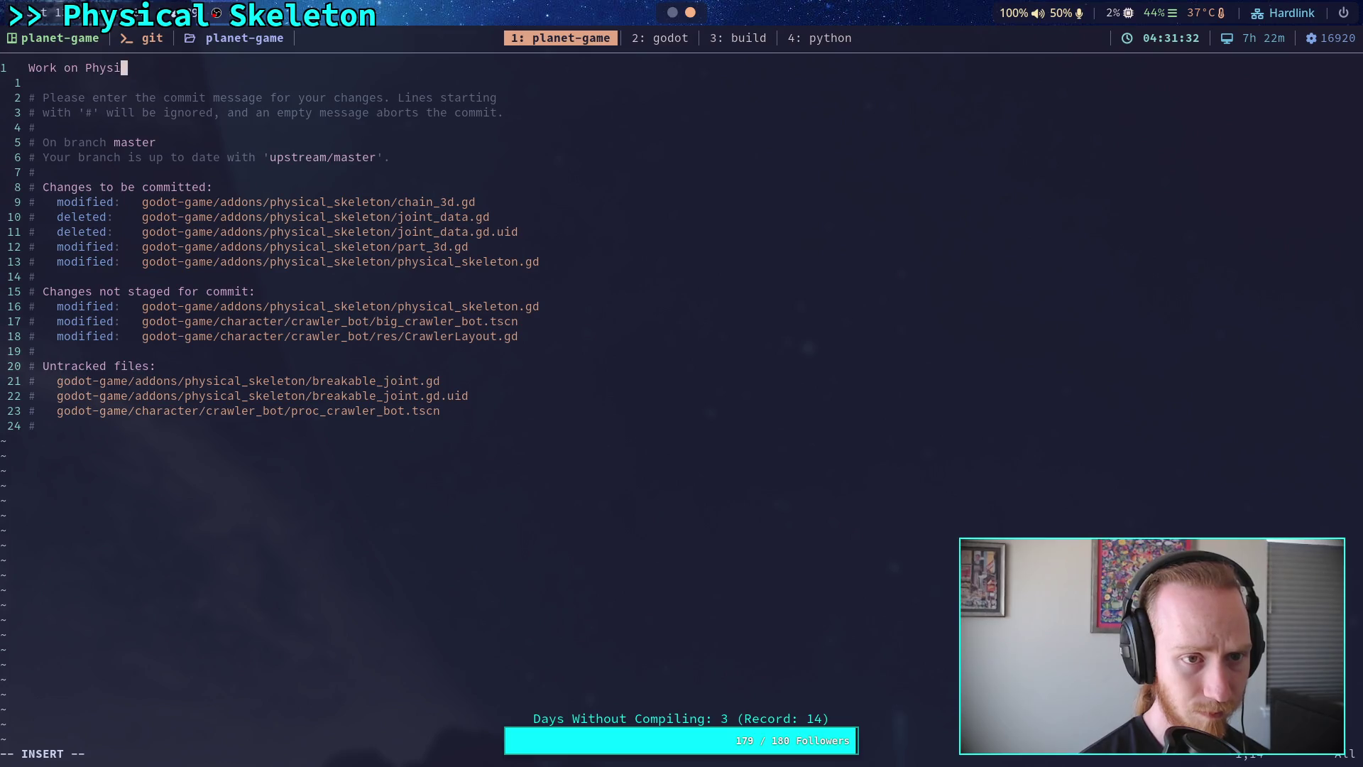
type("calBonePart")
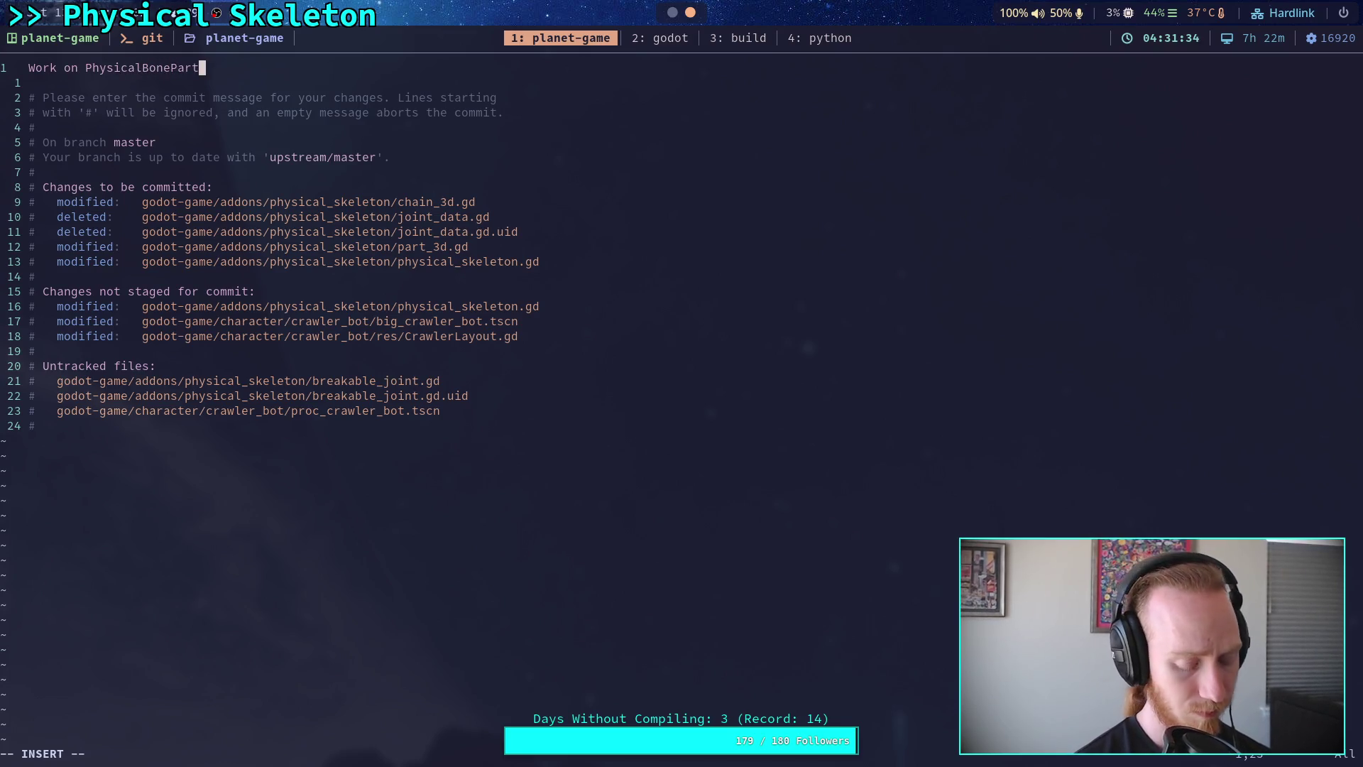
type("3D updat")
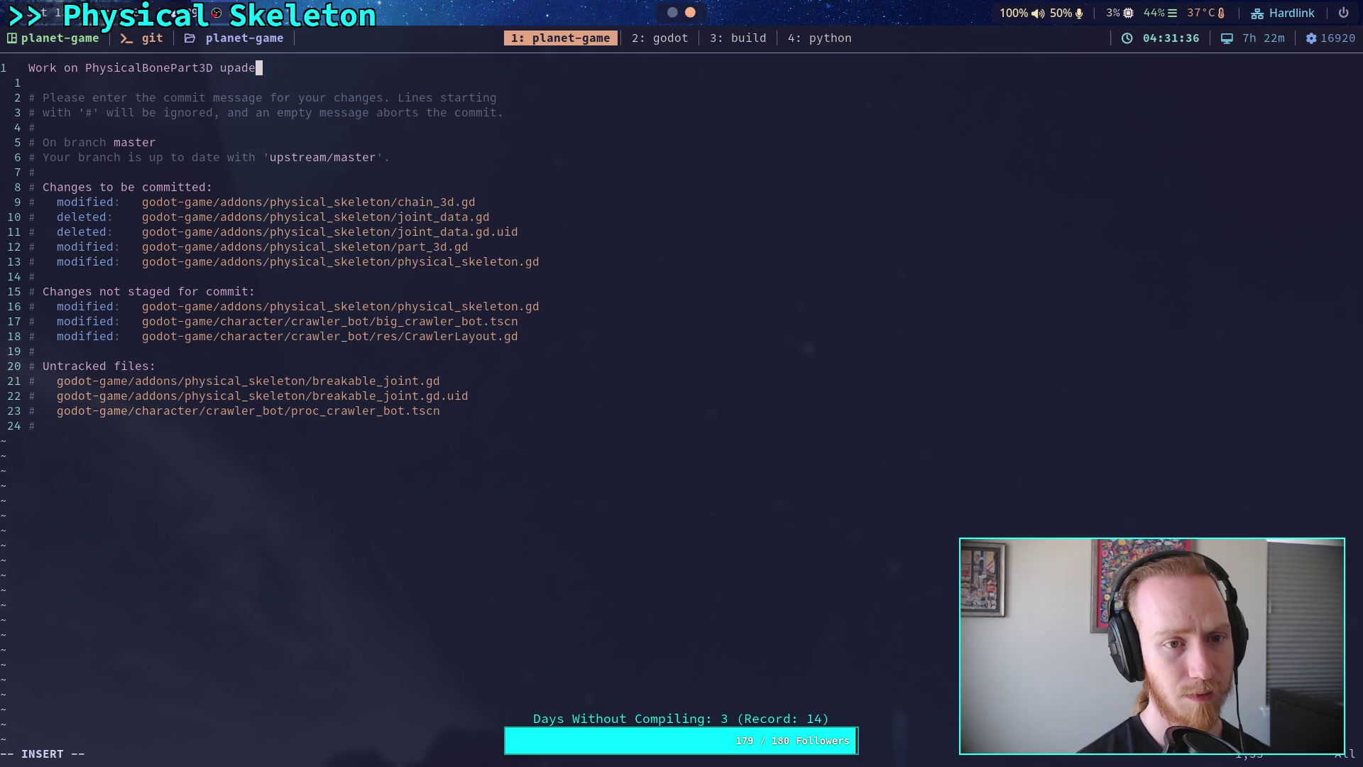
type("e() method")
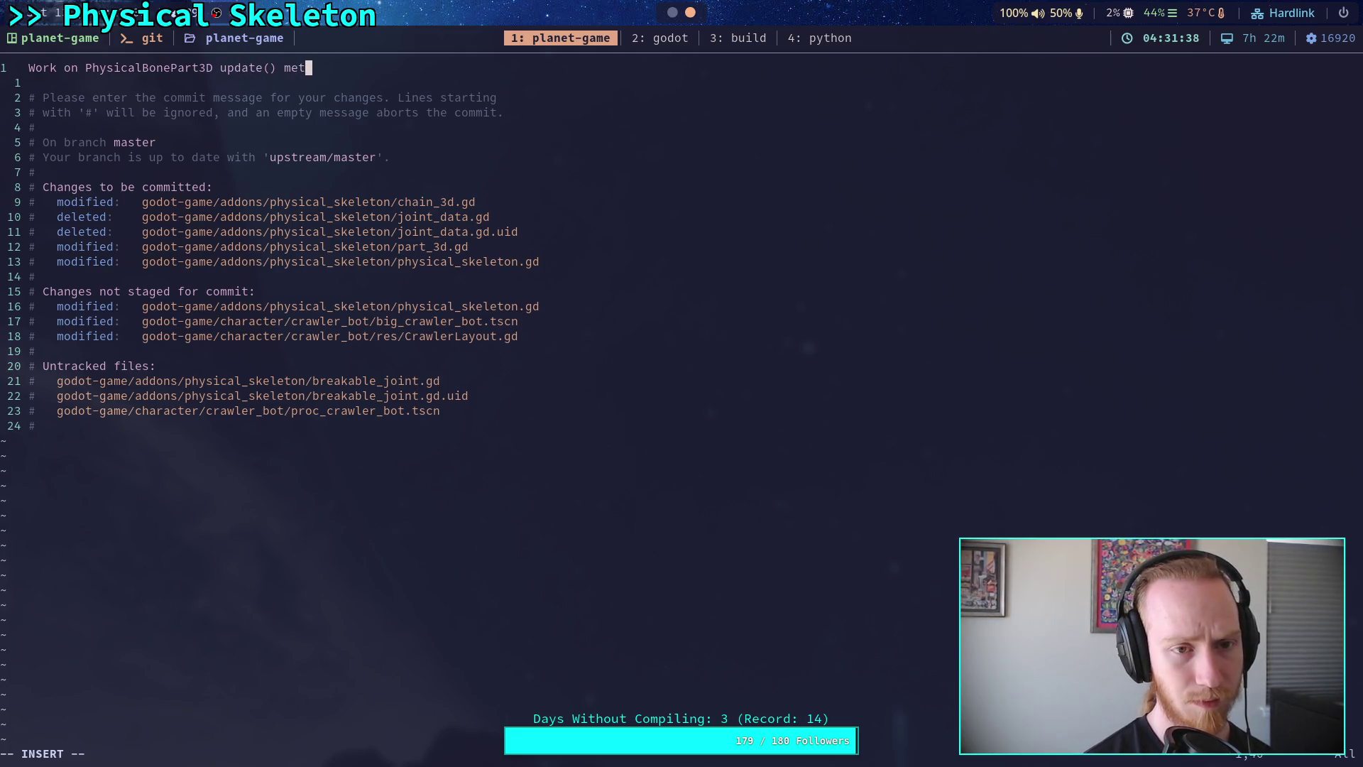
key("Return")
key("Return")
type("- ")
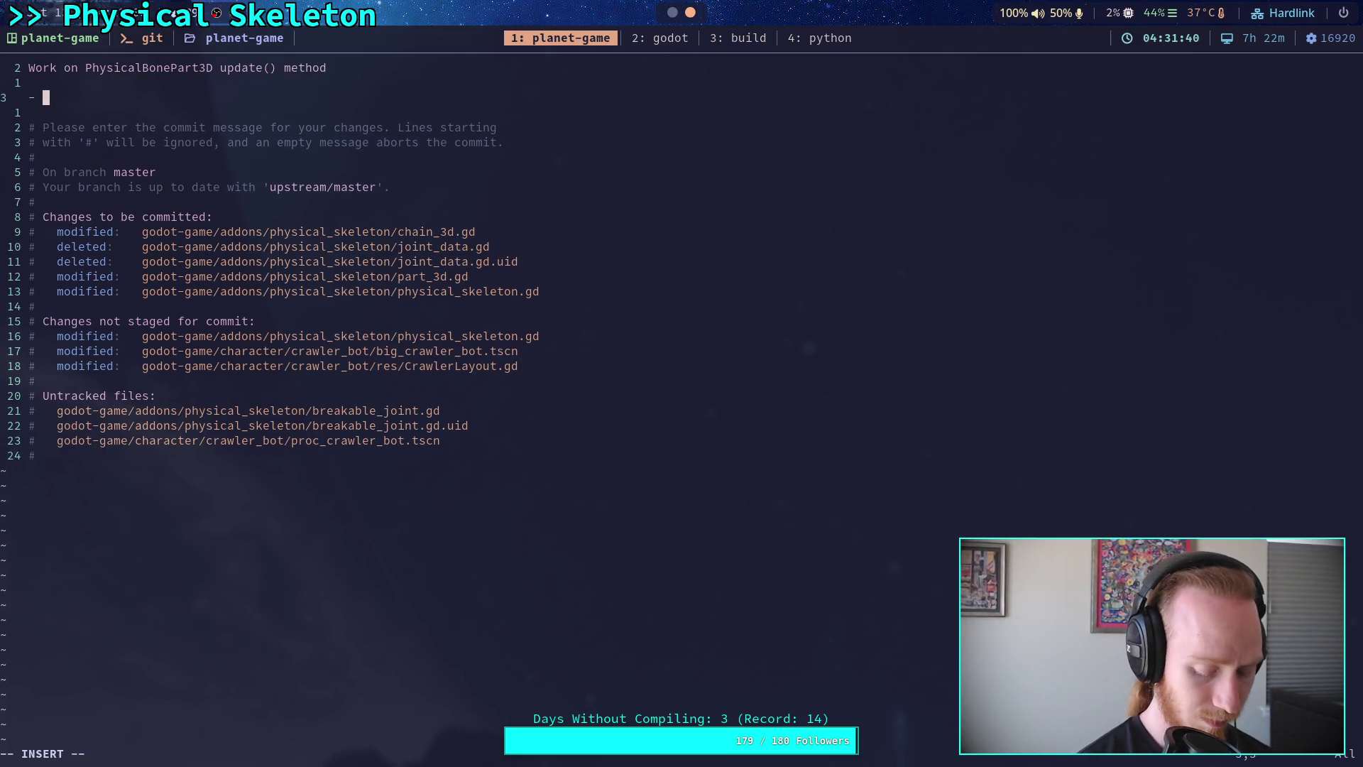
type("Also ")
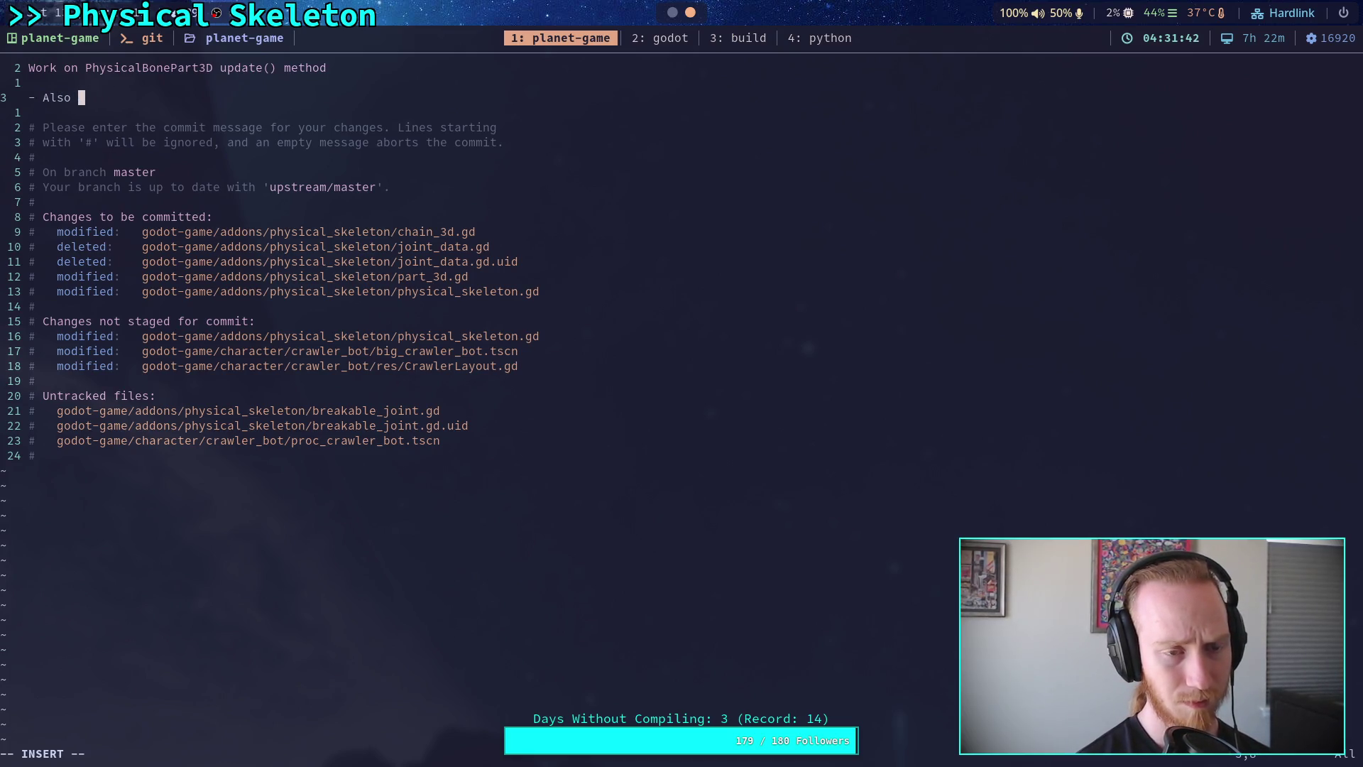
type("cleaned up ")
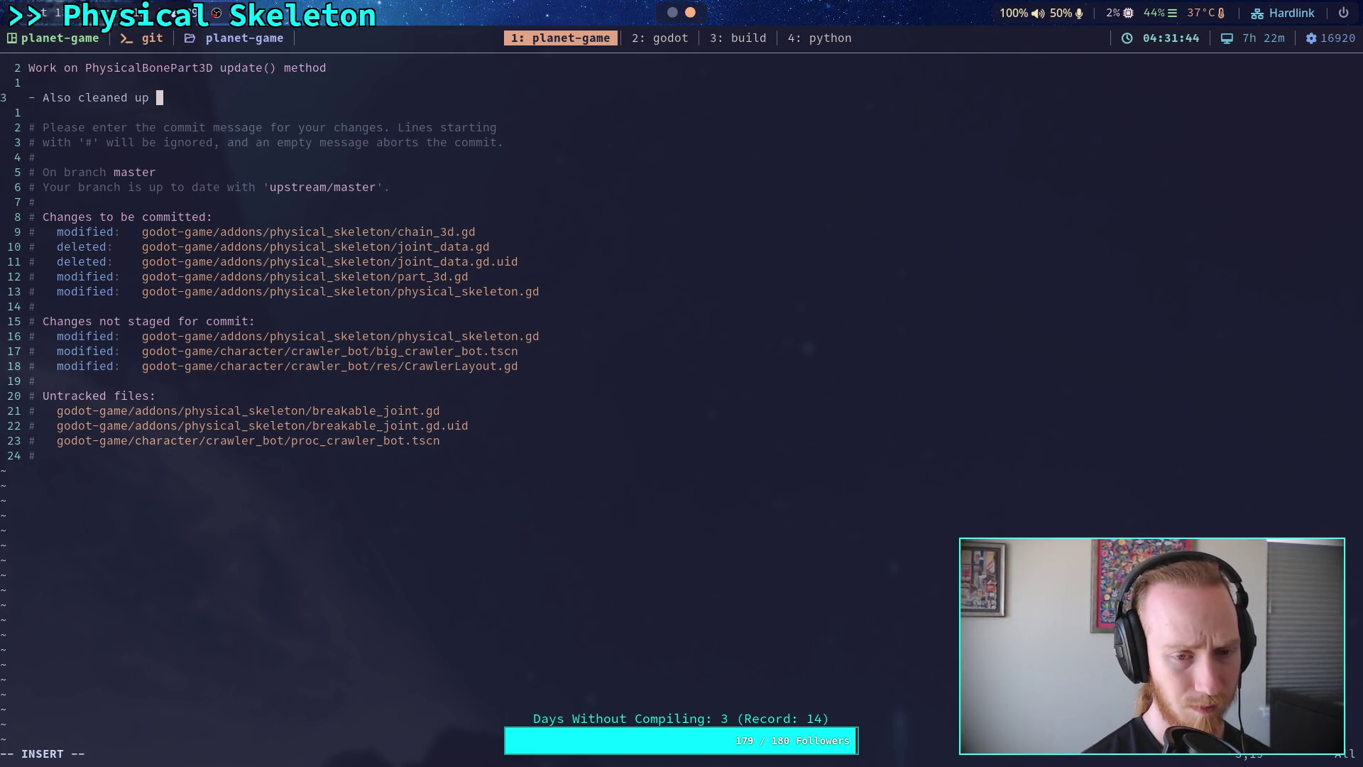
type("some")
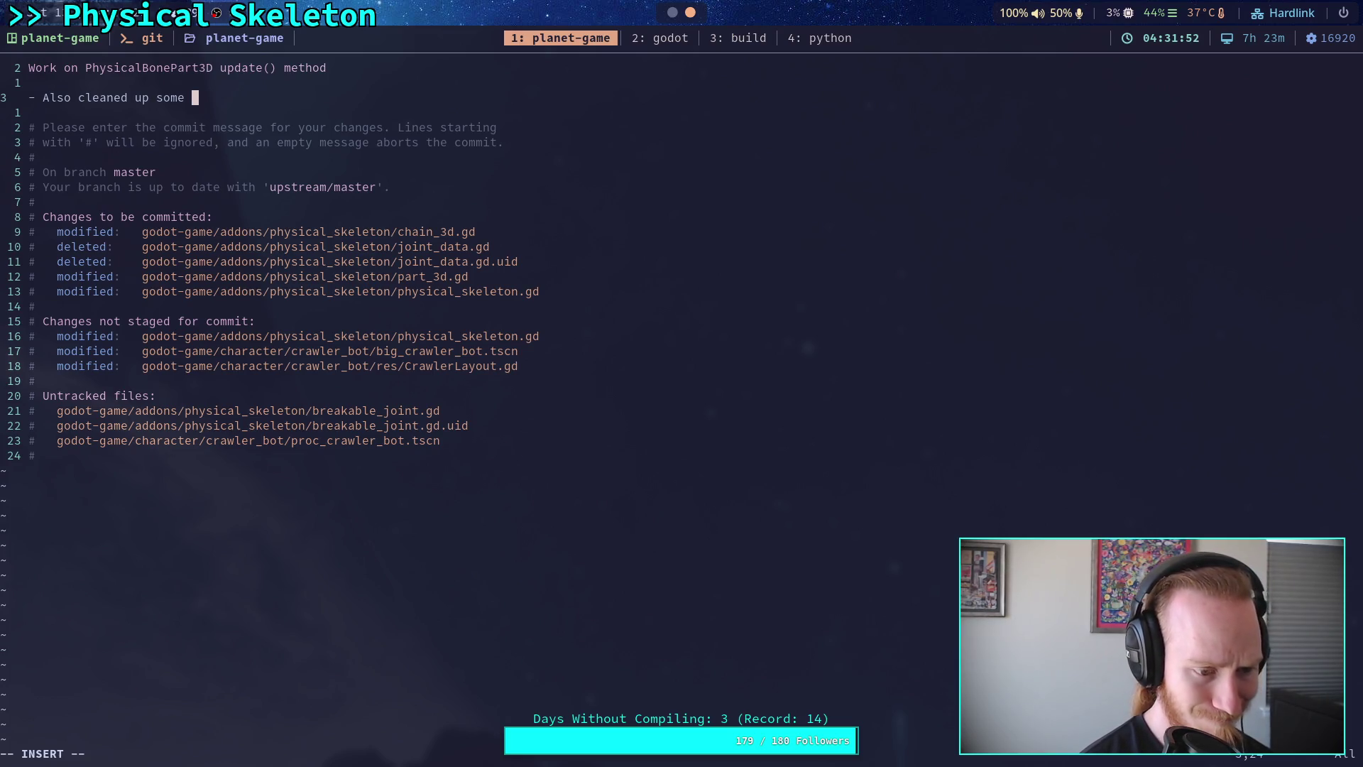
type("dead code ")
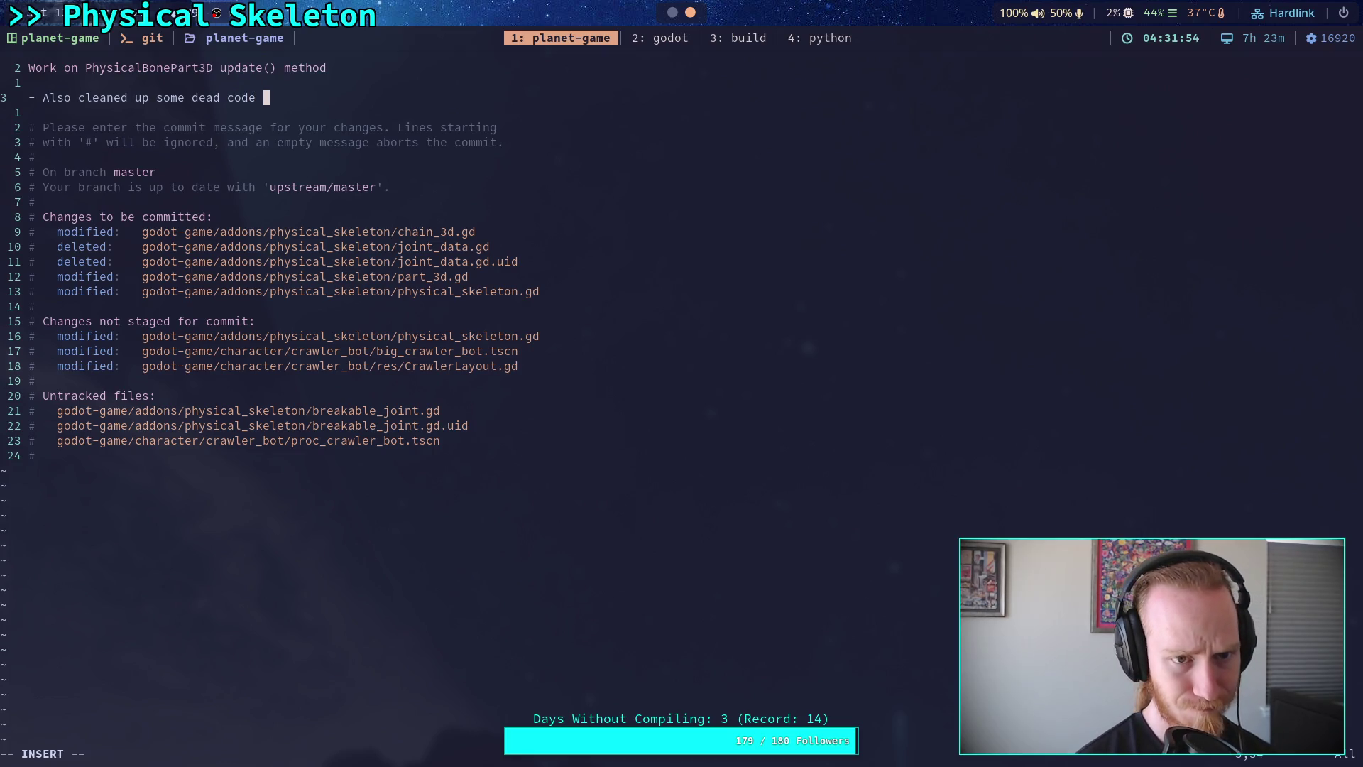
type("from physical")
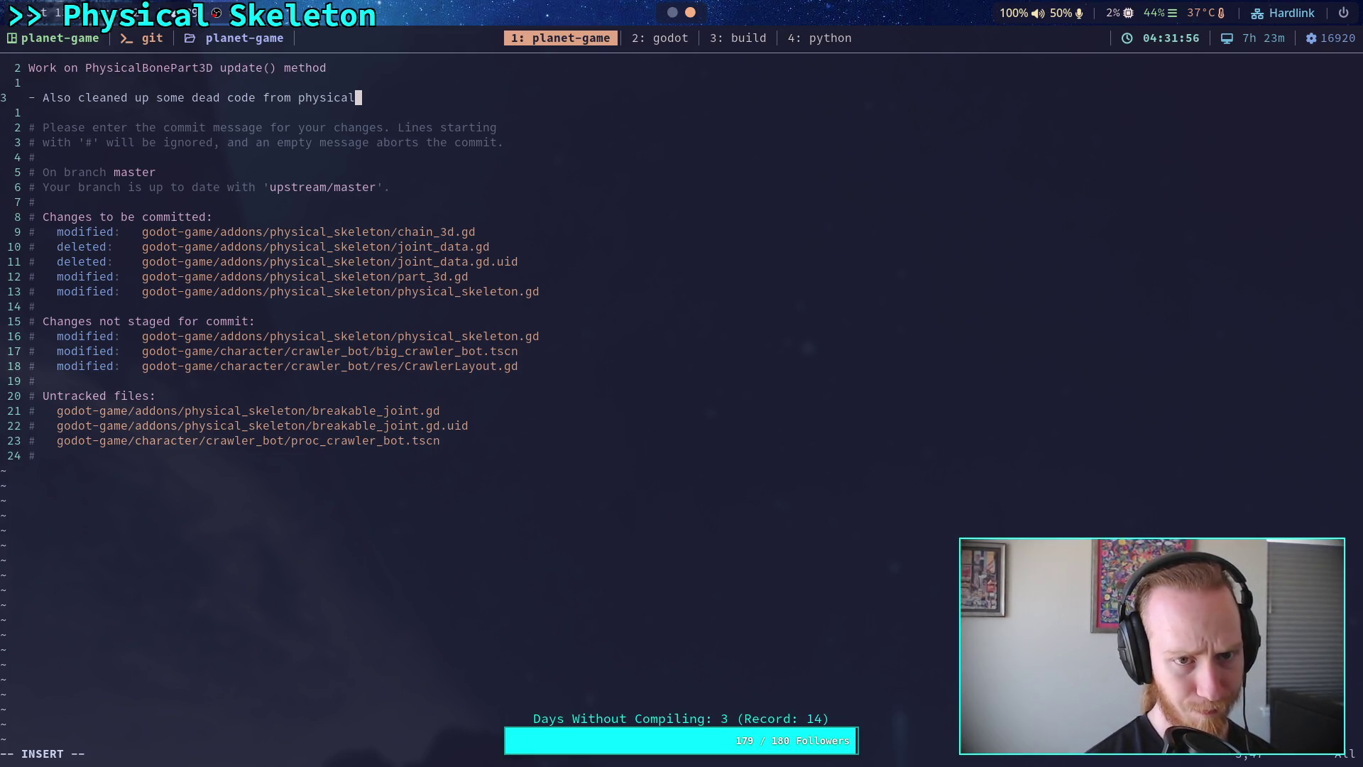
type("_skeleton.gd")
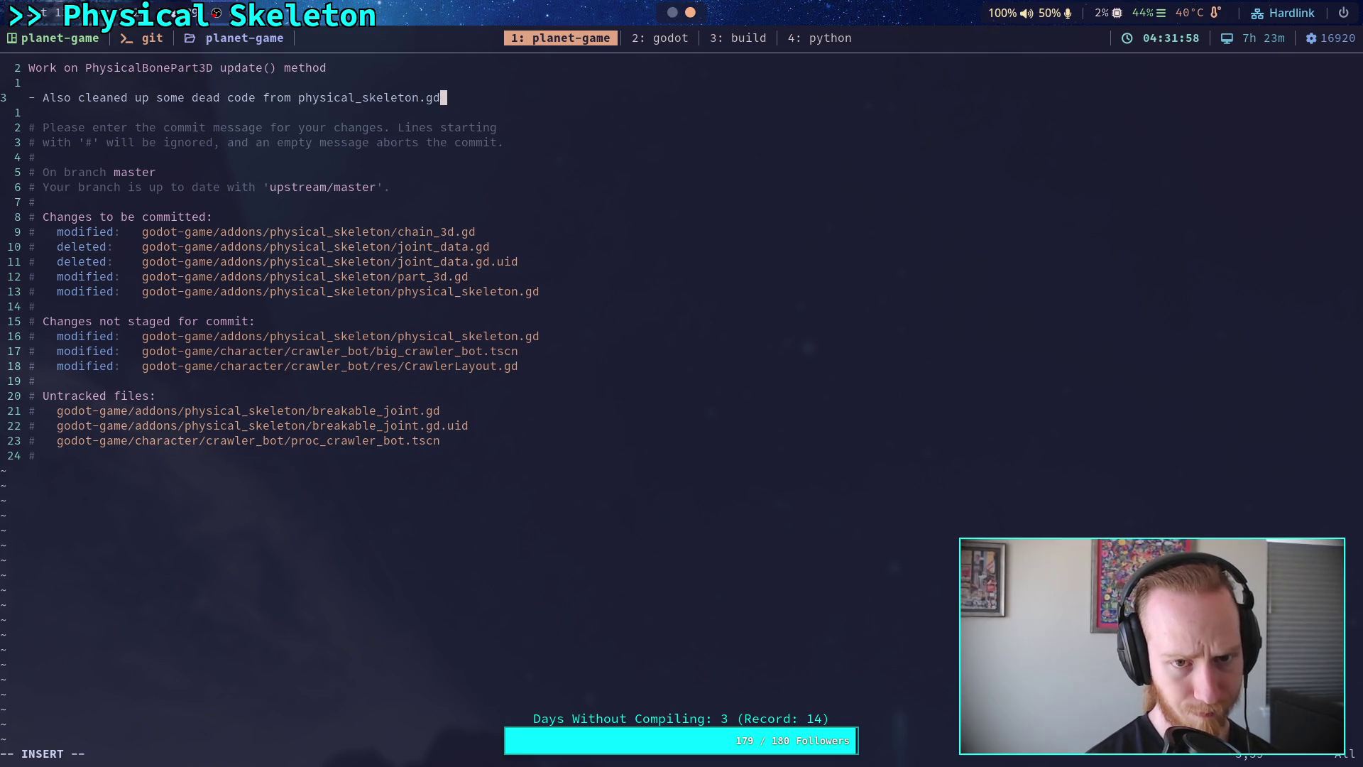
key("Return")
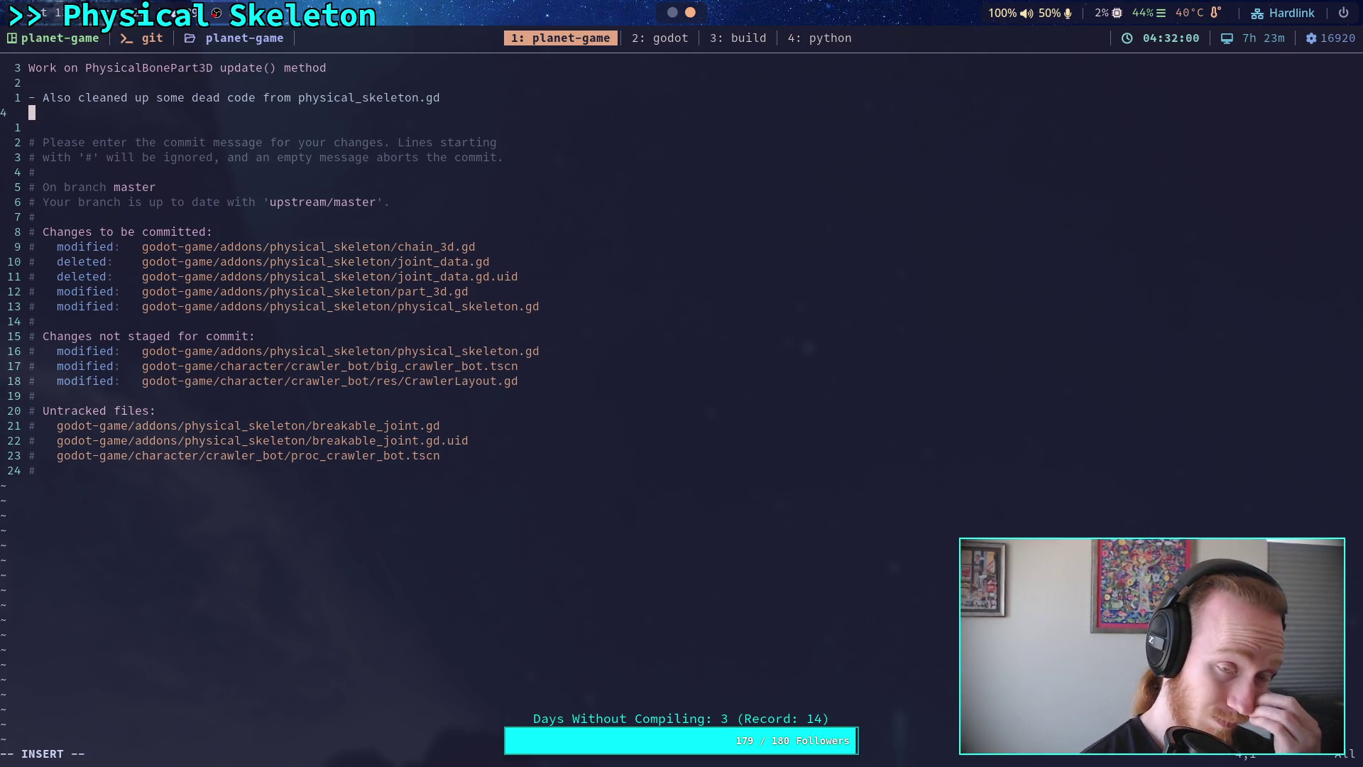
type("-")
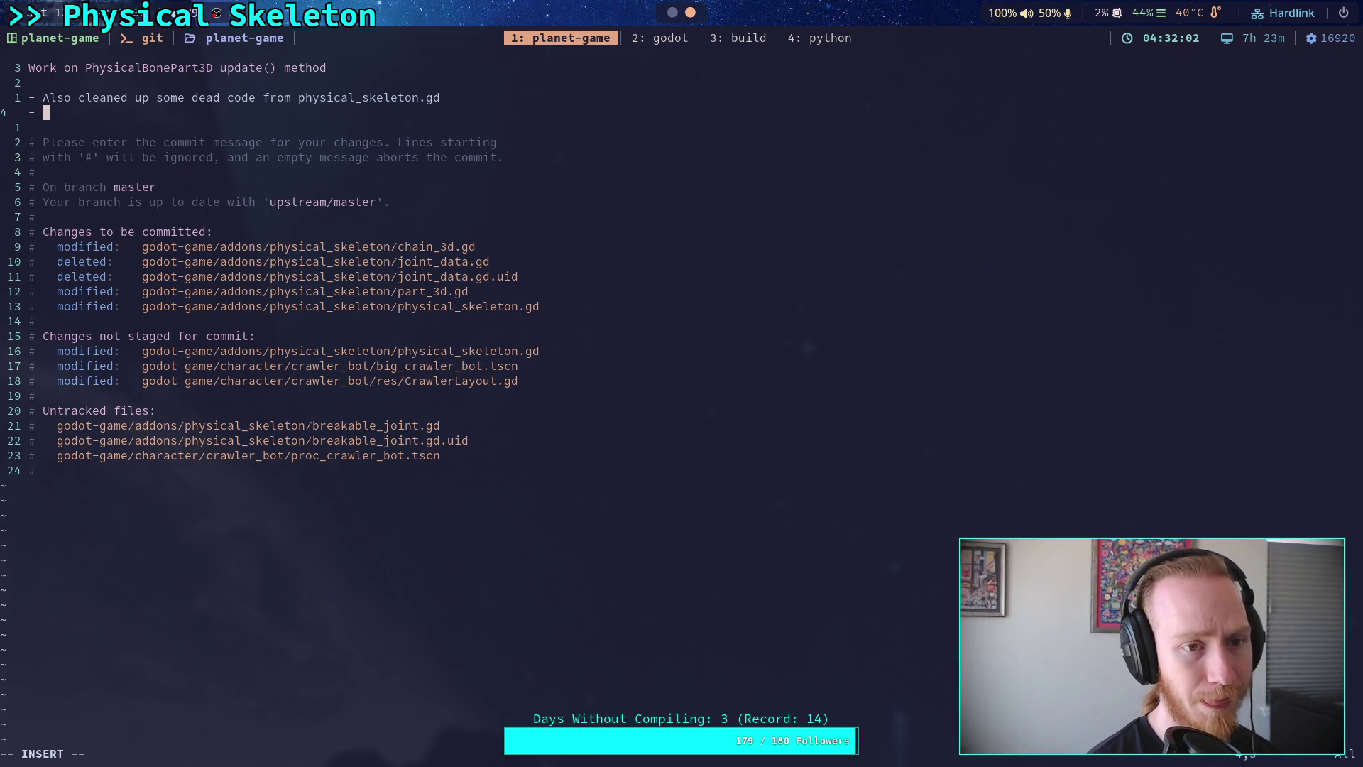
key("BackSpace")
key("BackSpace")
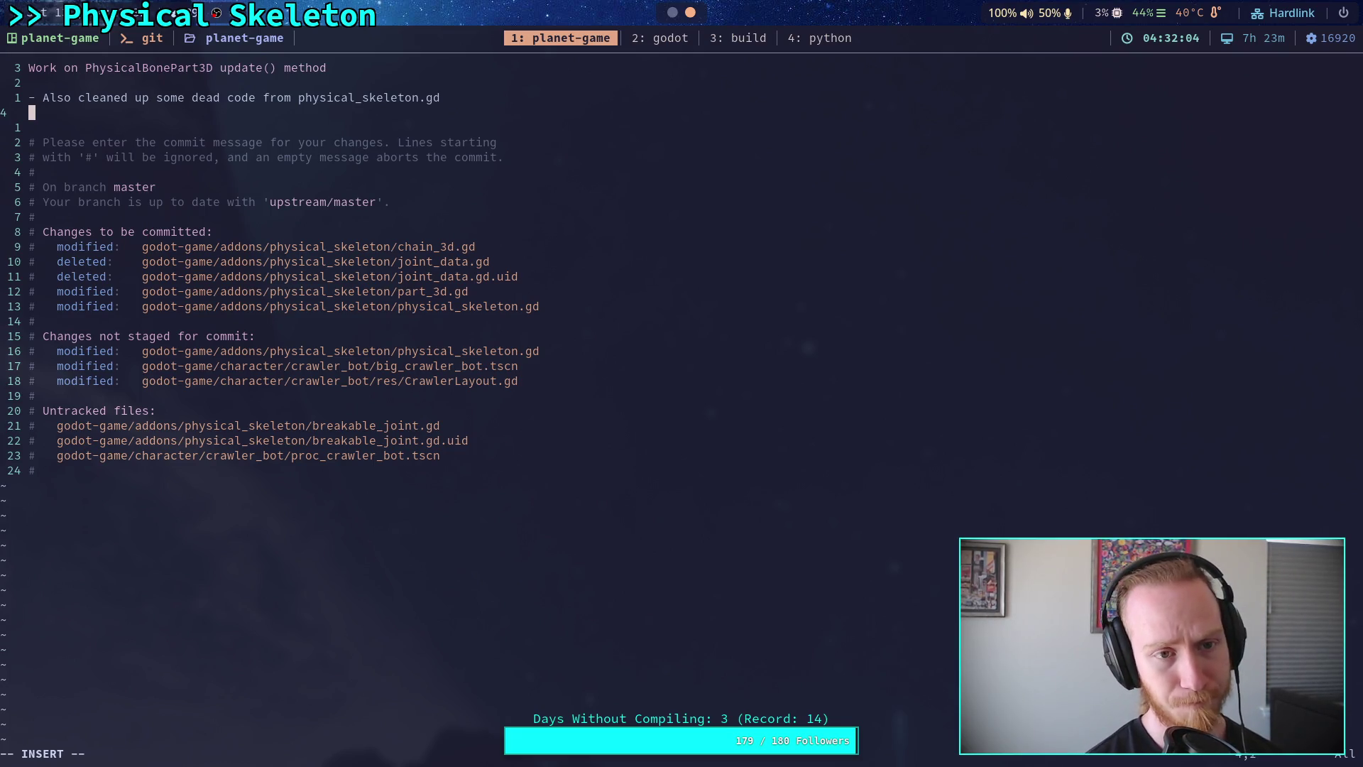
key("Escape")
Step: Save the message with :wq to record the commit, then git push it to master
type(":wq")
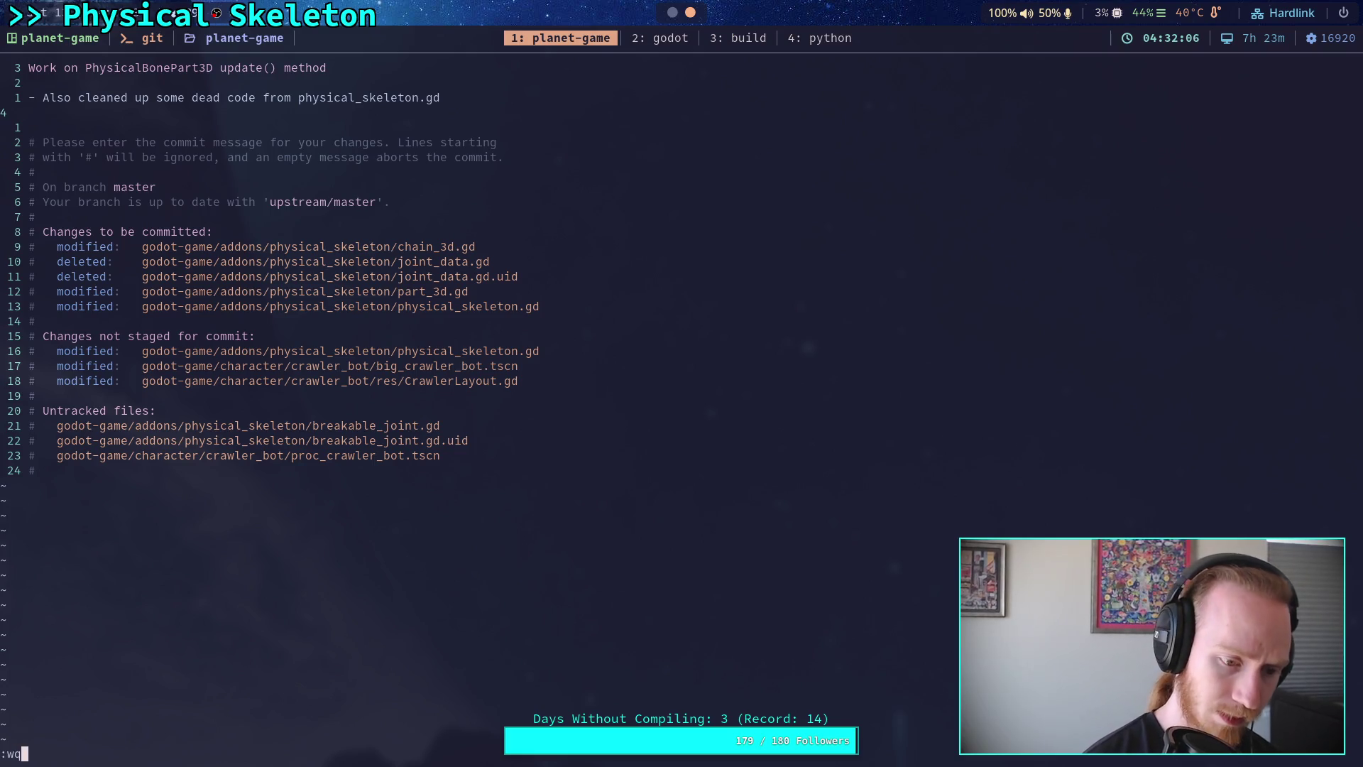
key("Return")
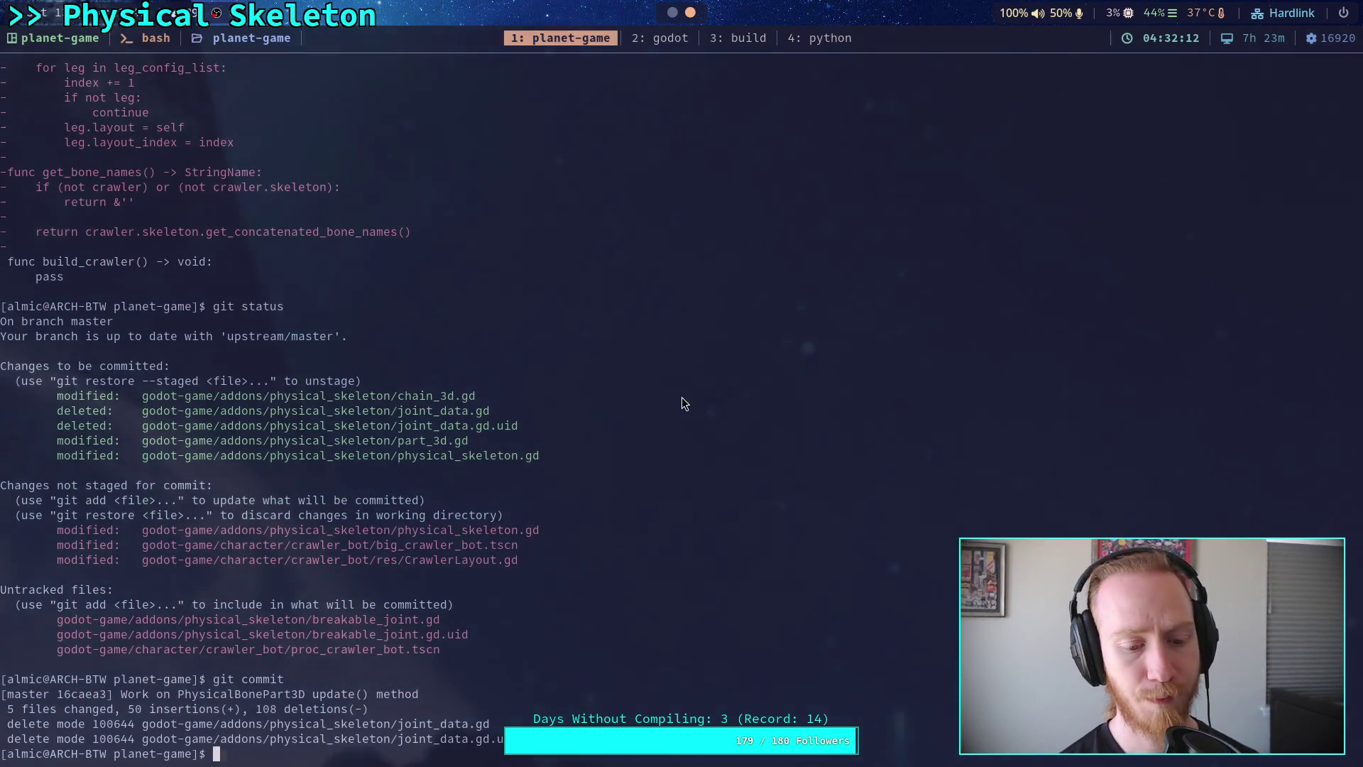
type("git push")
key("Return")
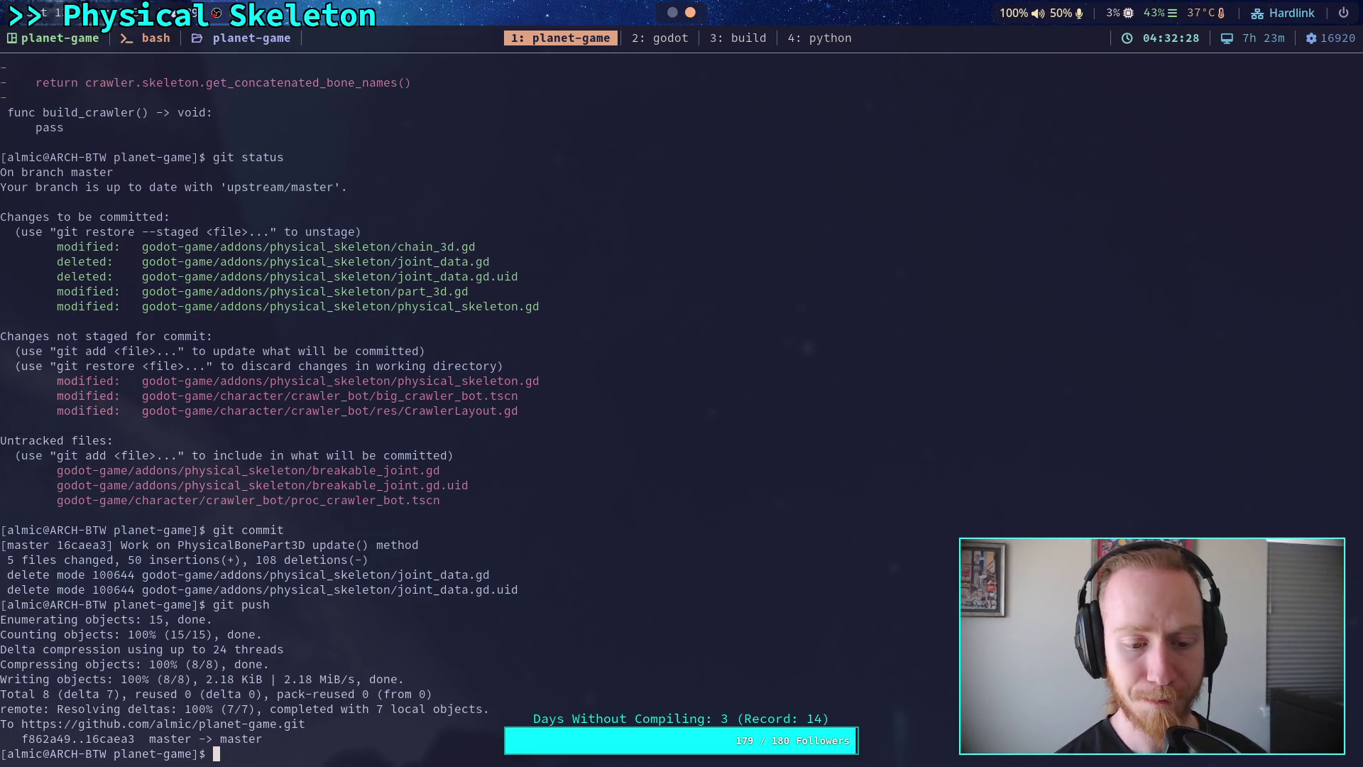
Step: Switch to workspace 2 to show the Godot script editor with part_3d.gd
key("super+2")
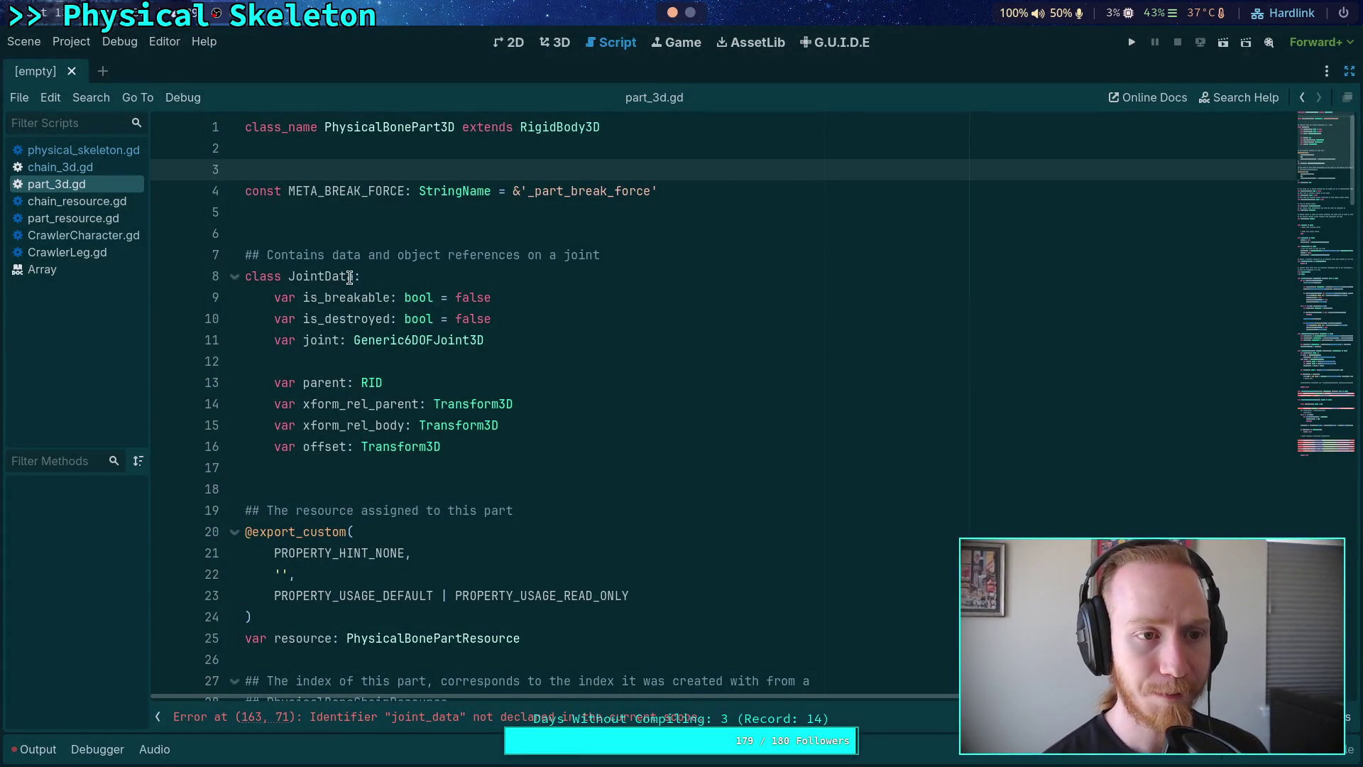